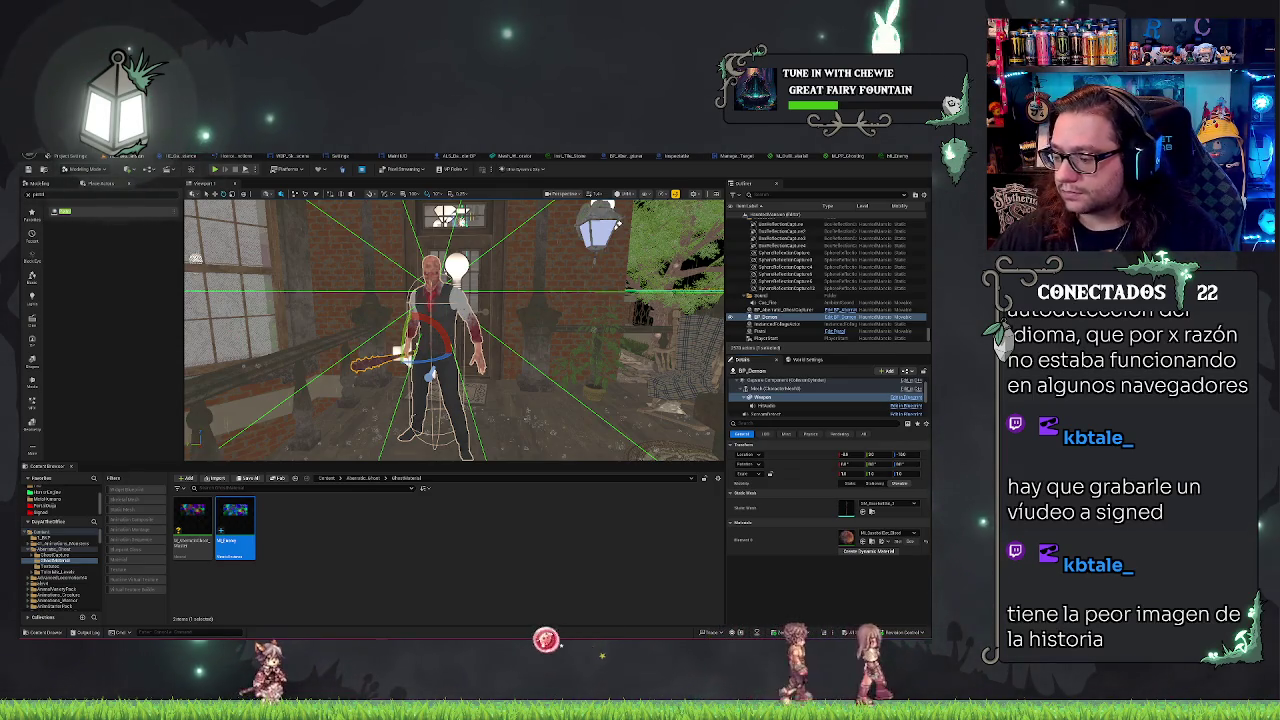
- Pull the viewport camera back and close the ML_Enemy editor tab
{"action": "scroll", "coordinate": [530, 265], "scroll_direction": "down", "scroll_amount": 8}
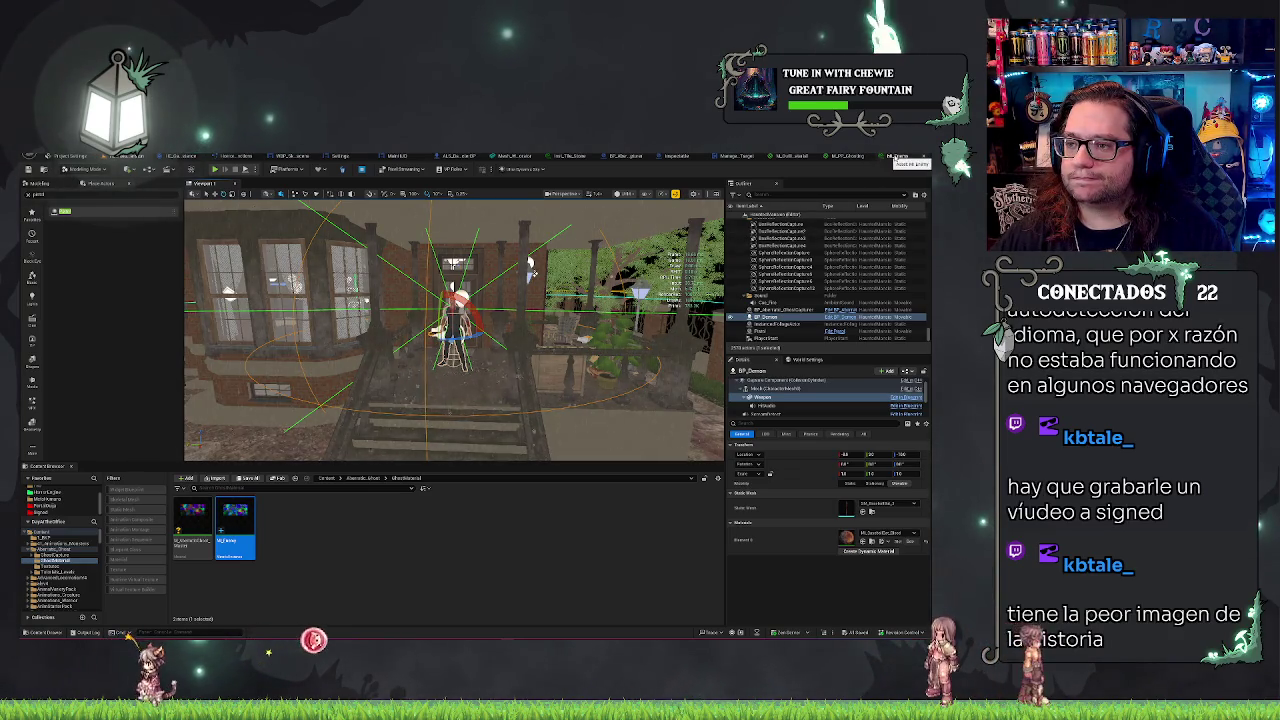
{"action": "middle_click", "coordinate": [896, 158]}
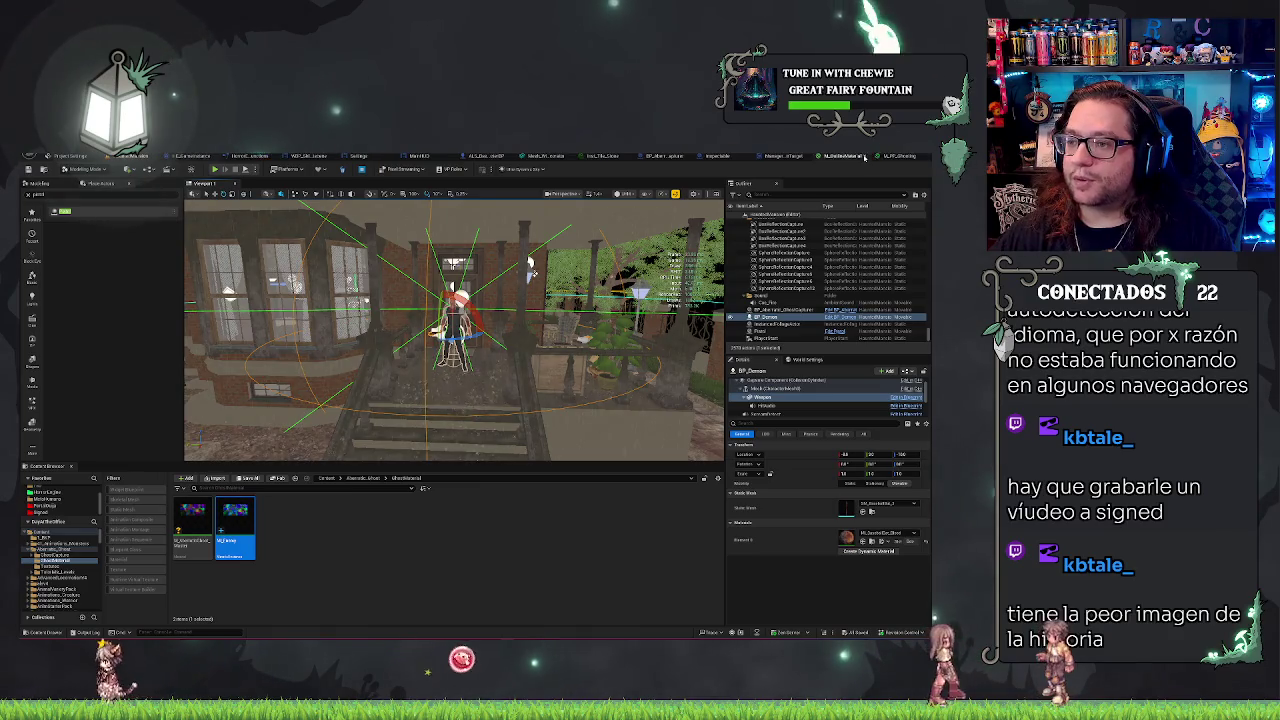
{"action": "left_click", "coordinate": [886, 157]}
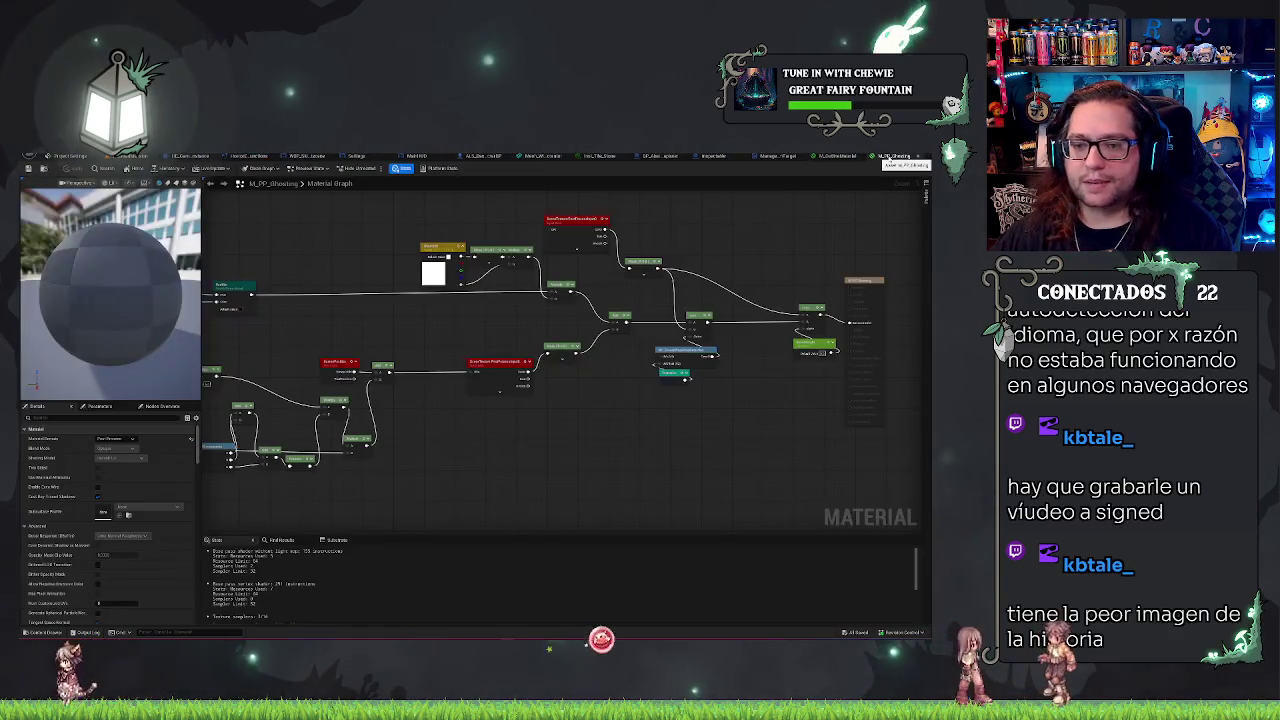
{"action": "left_click", "coordinate": [840, 157]}
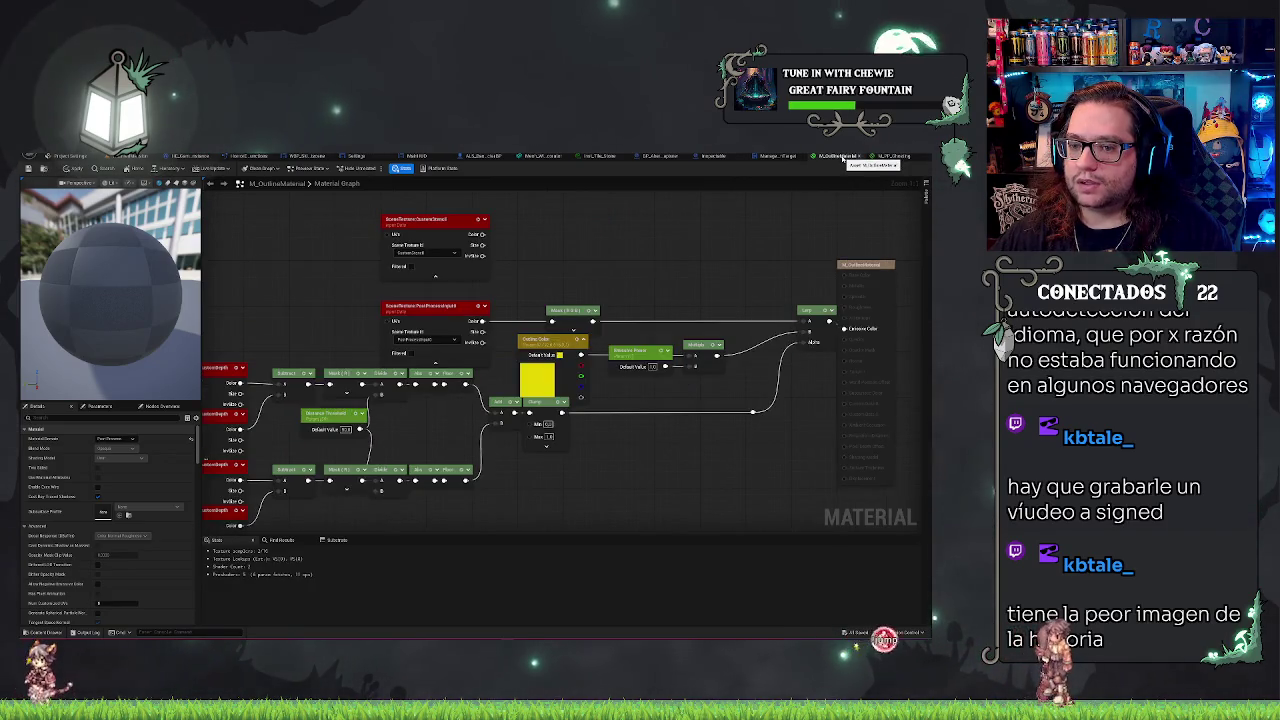
{"action": "left_click", "coordinate": [126, 157]}
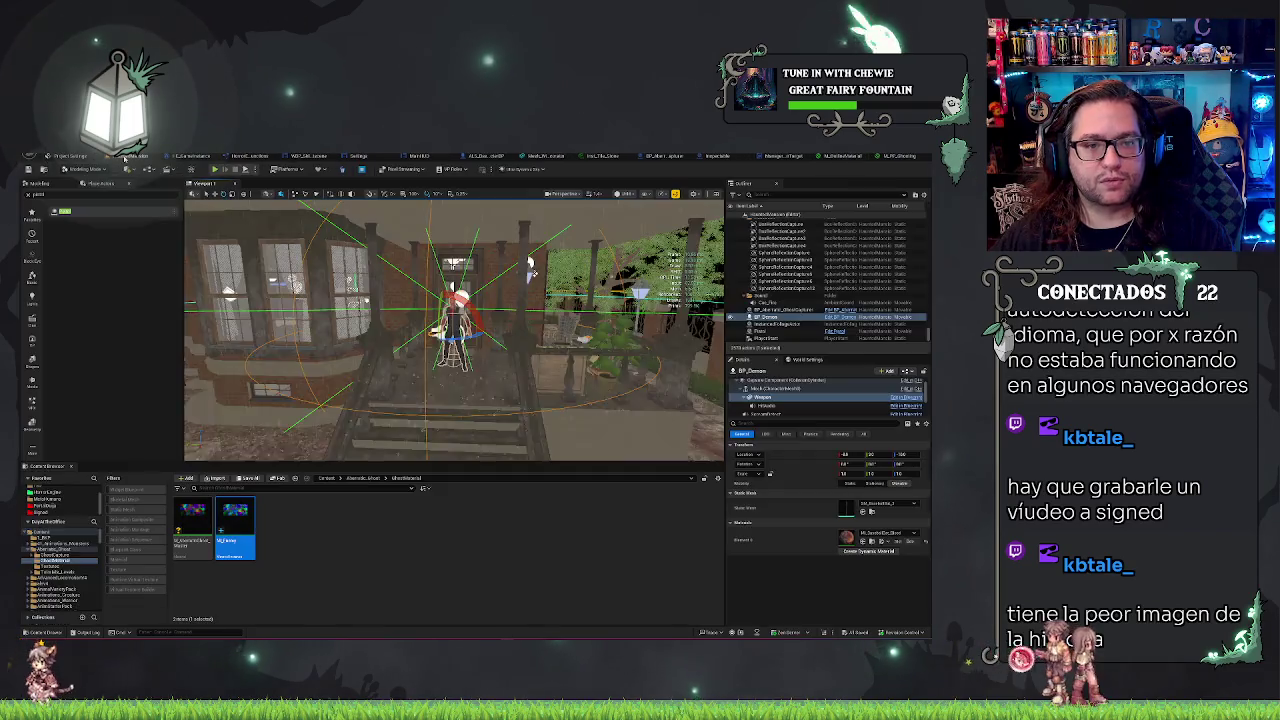
{"action": "key", "text": "alt+p"}
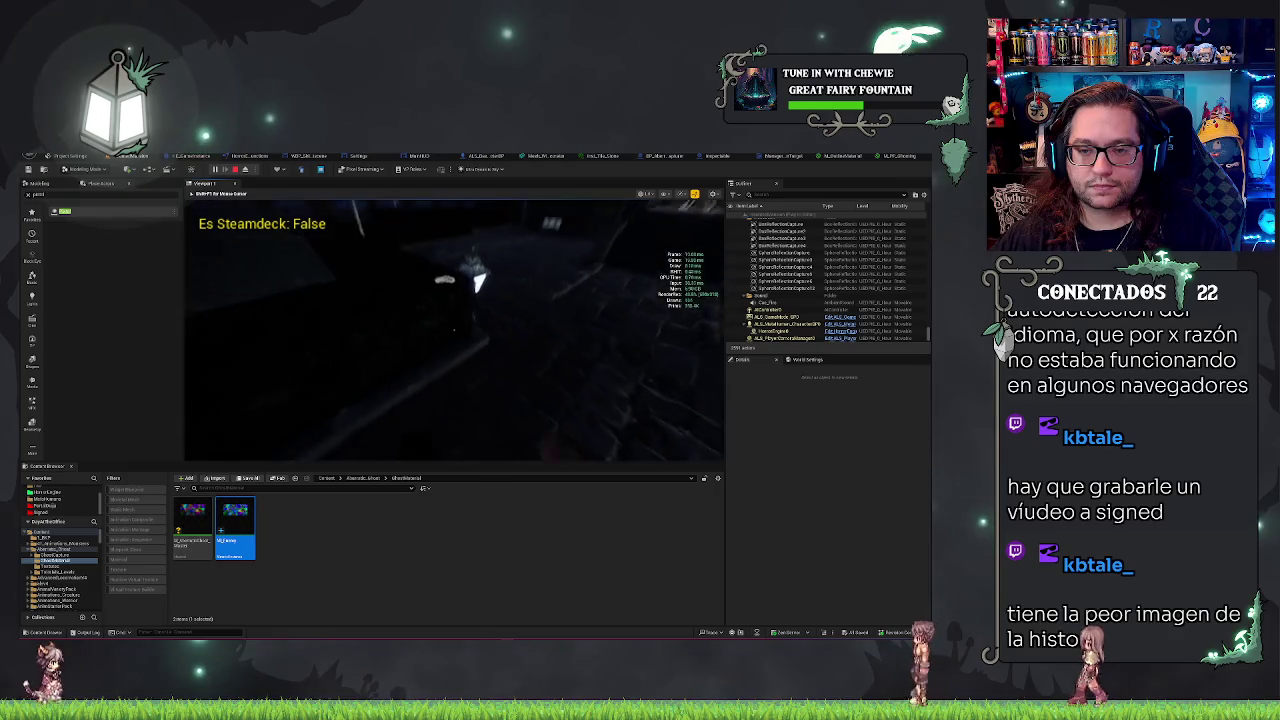
- Eject to inspect BP_Alienatic_GhostCapture's Details filtered by 'wa', then replay and stop the test
{"action": "key", "text": "F8"}
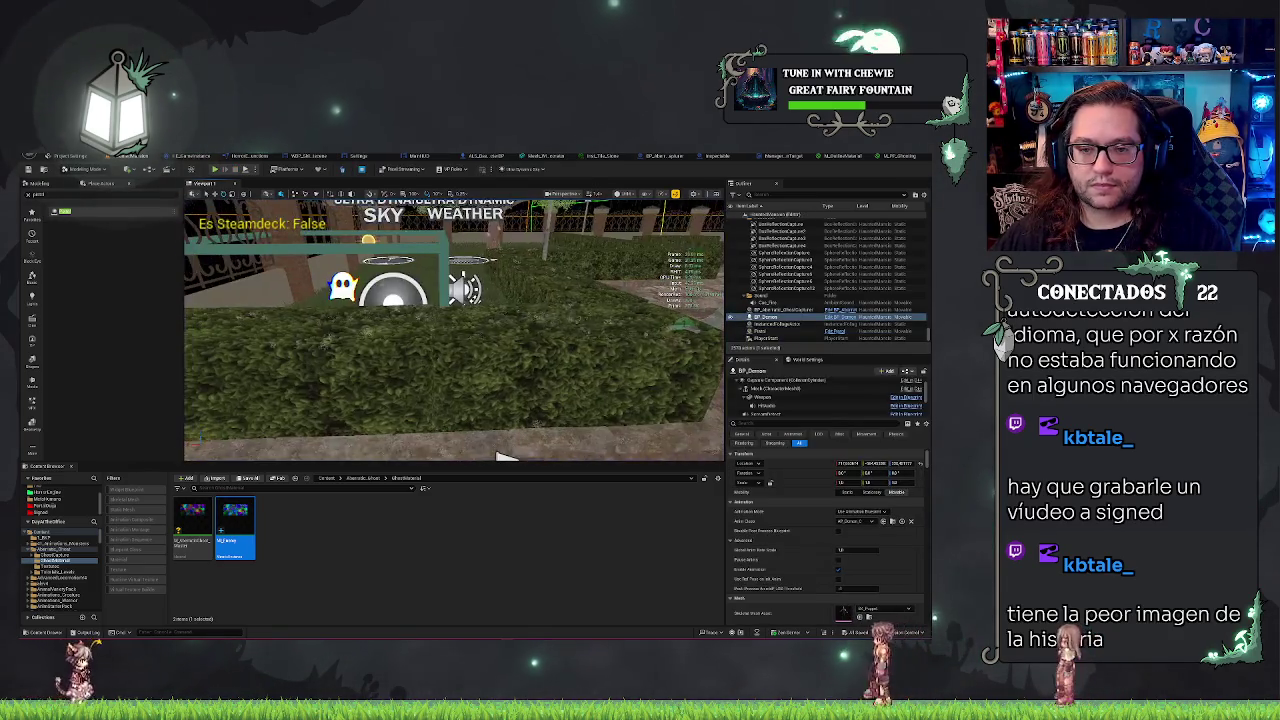
{"action": "left_click", "coordinate": [785, 310]}
{"action": "scroll", "coordinate": [773, 489], "scroll_direction": "down", "scroll_amount": 3}
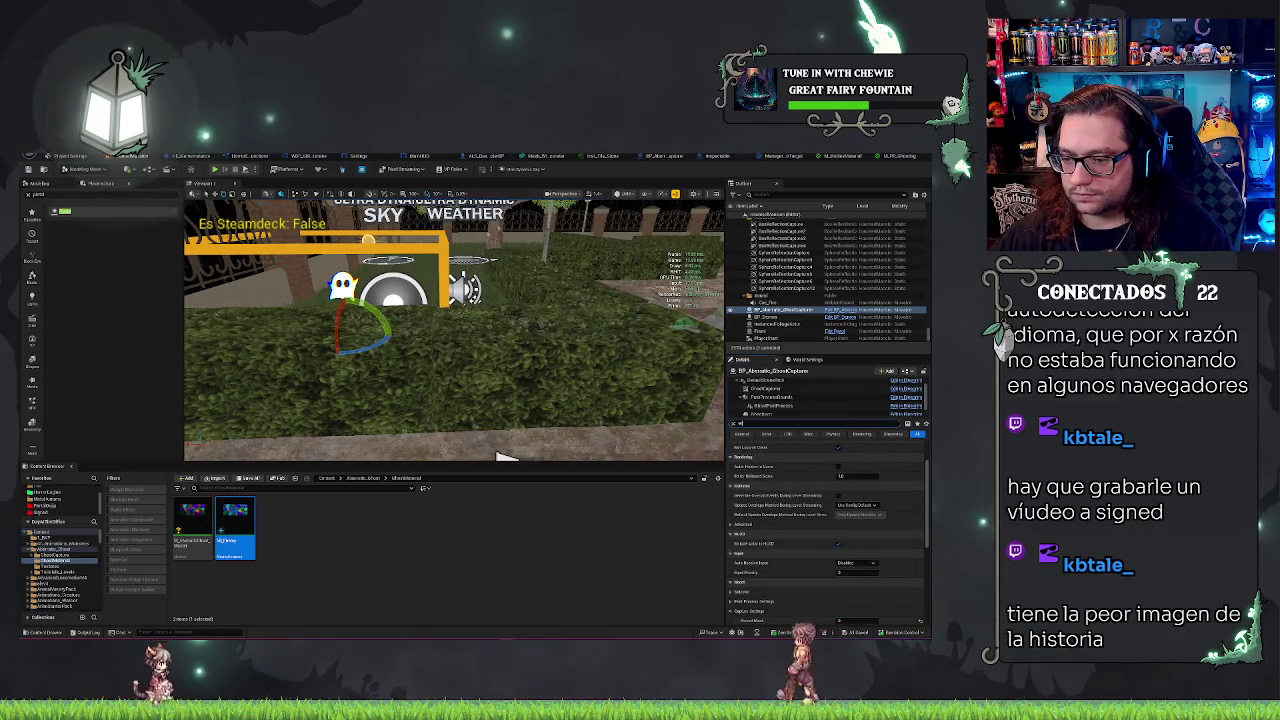
{"action": "type", "text": "wa"}
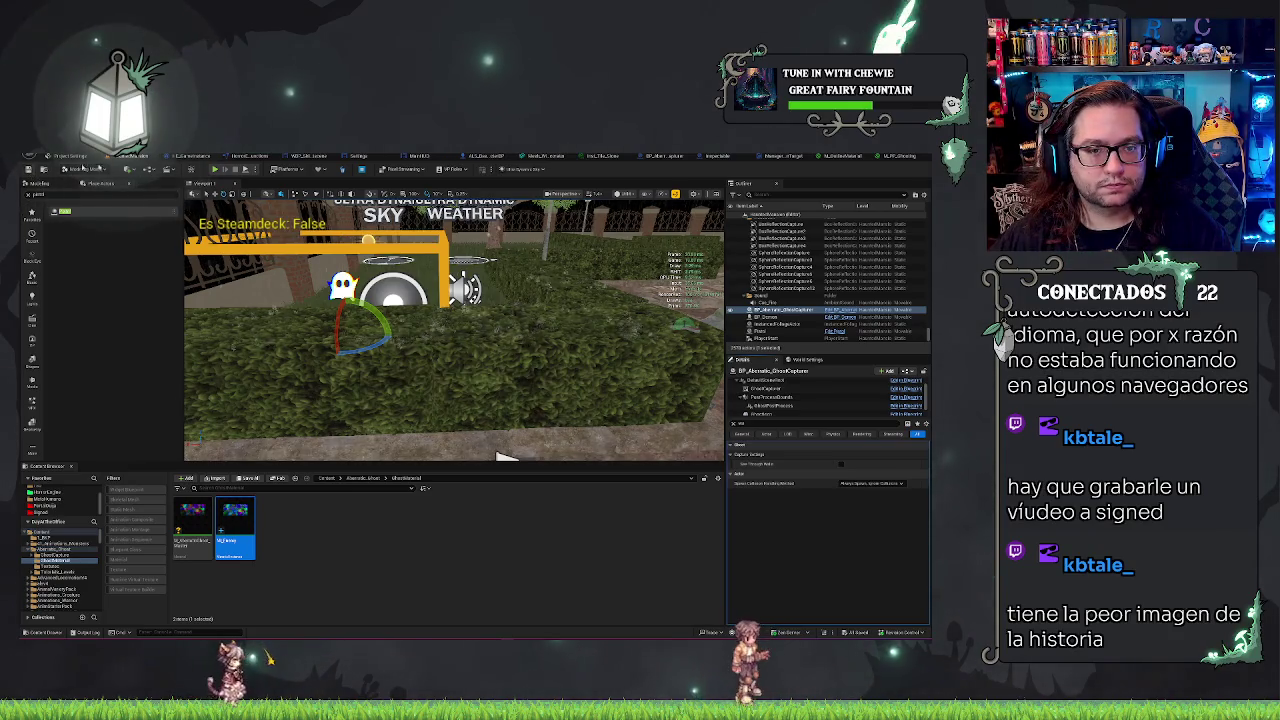
{"action": "key", "text": "alt+p"}
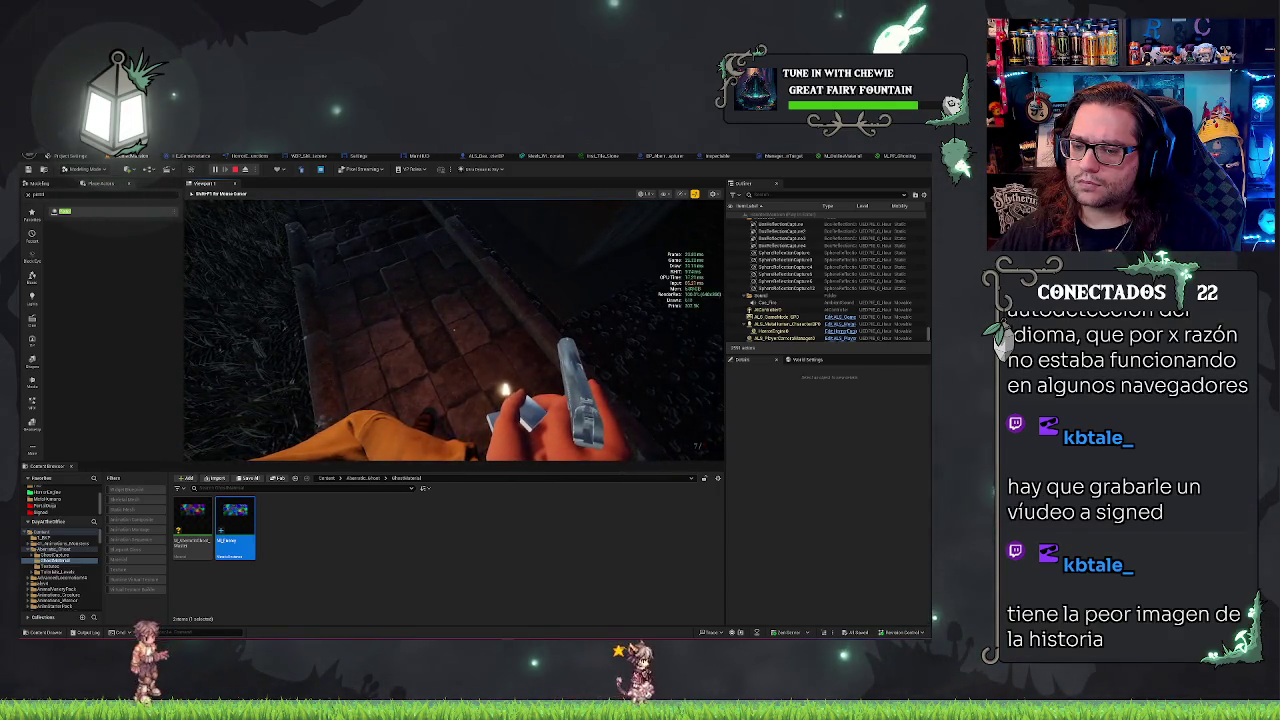
{"action": "key", "text": "Escape"}
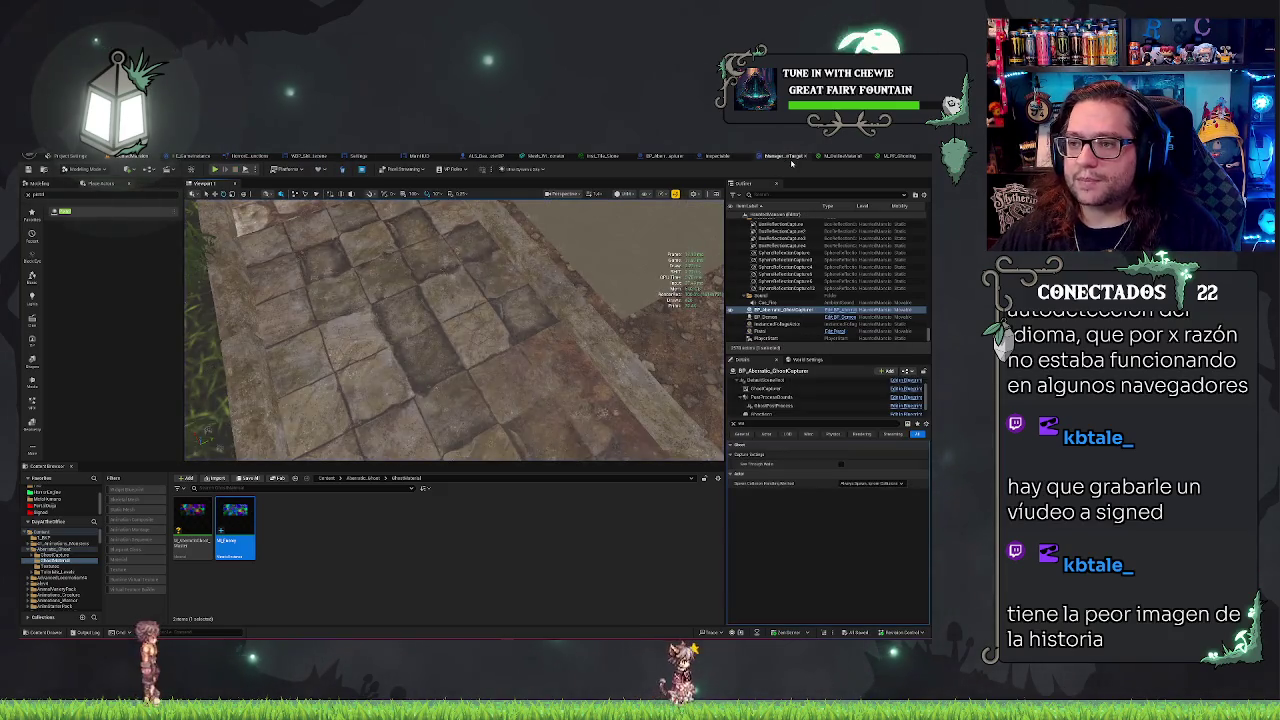
- Delete Set Custom Depth Stencil Value from Manager_InteractionTarget's Set_Highlight function, then return to the level
{"action": "left_click", "coordinate": [653, 157]}
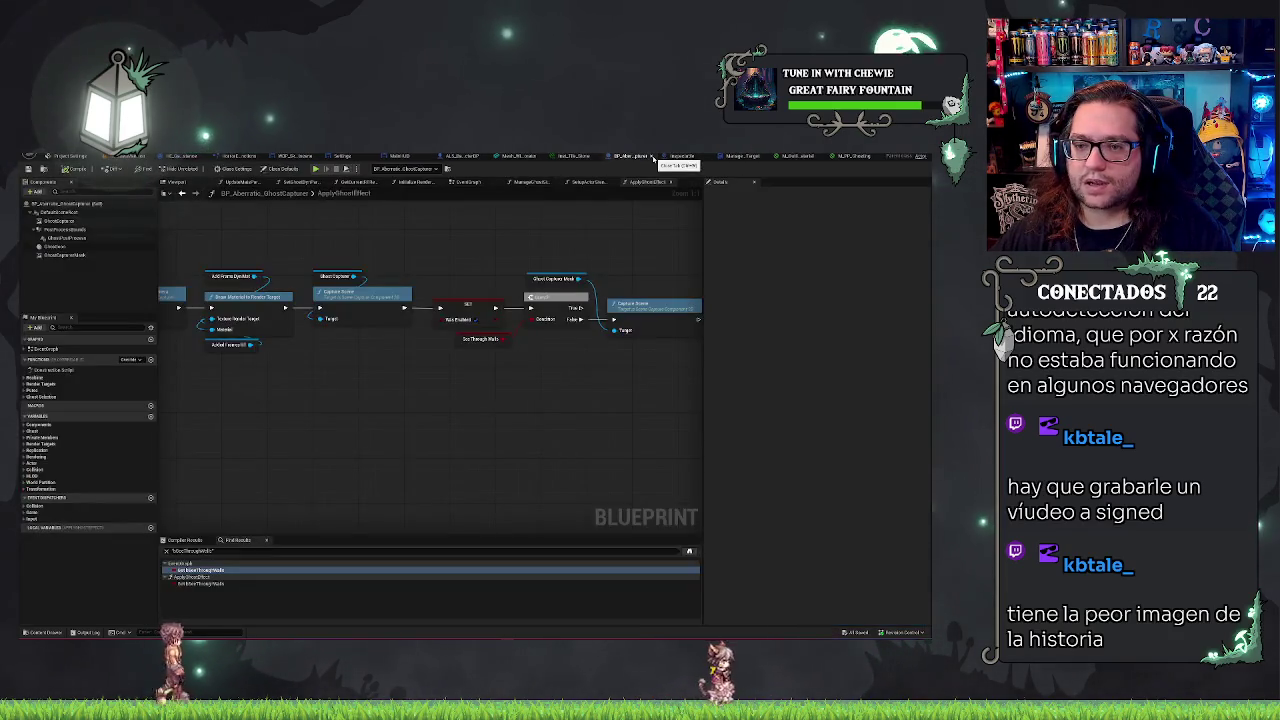
{"action": "left_click", "coordinate": [750, 157]}
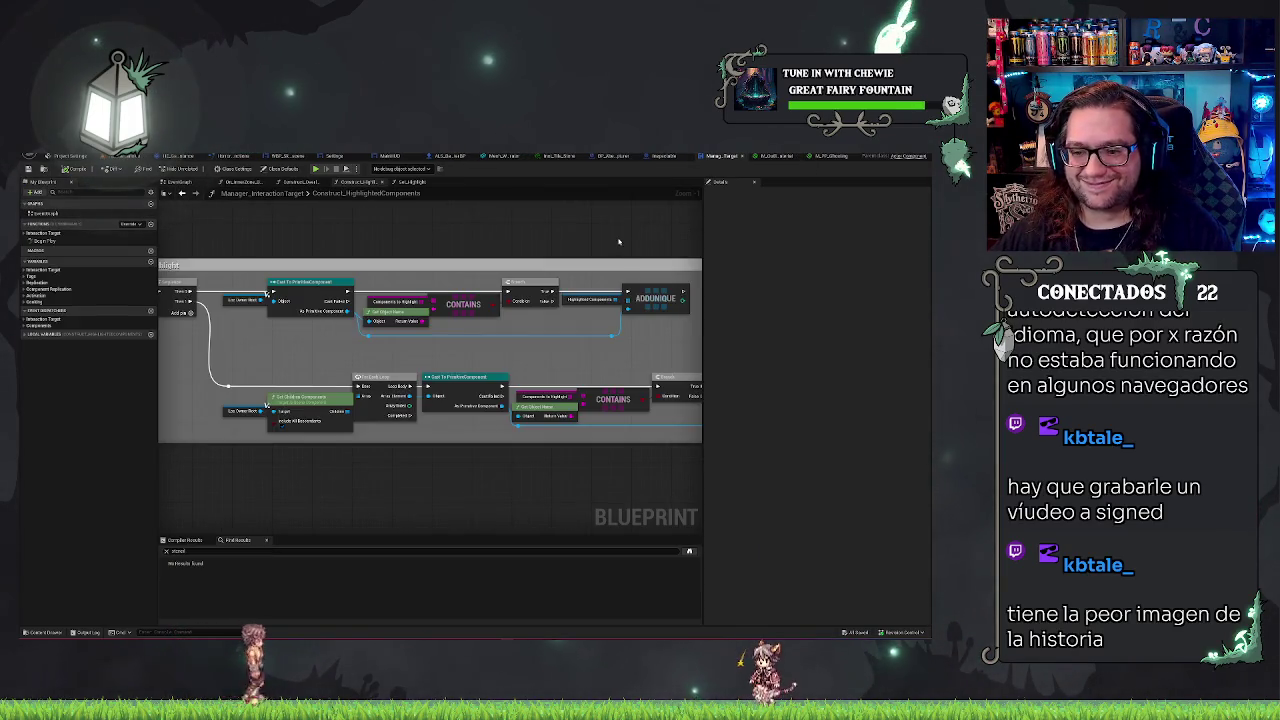
{"action": "left_click", "coordinate": [419, 185]}
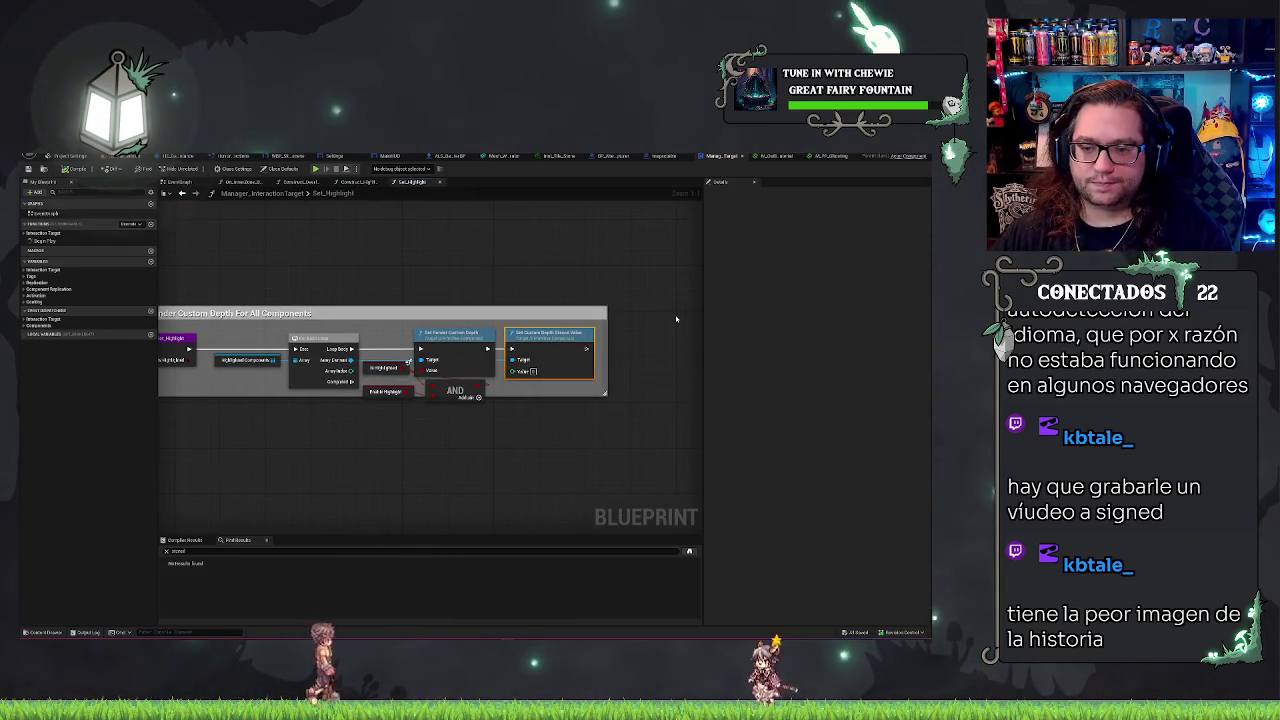
{"action": "key", "text": "Delete"}
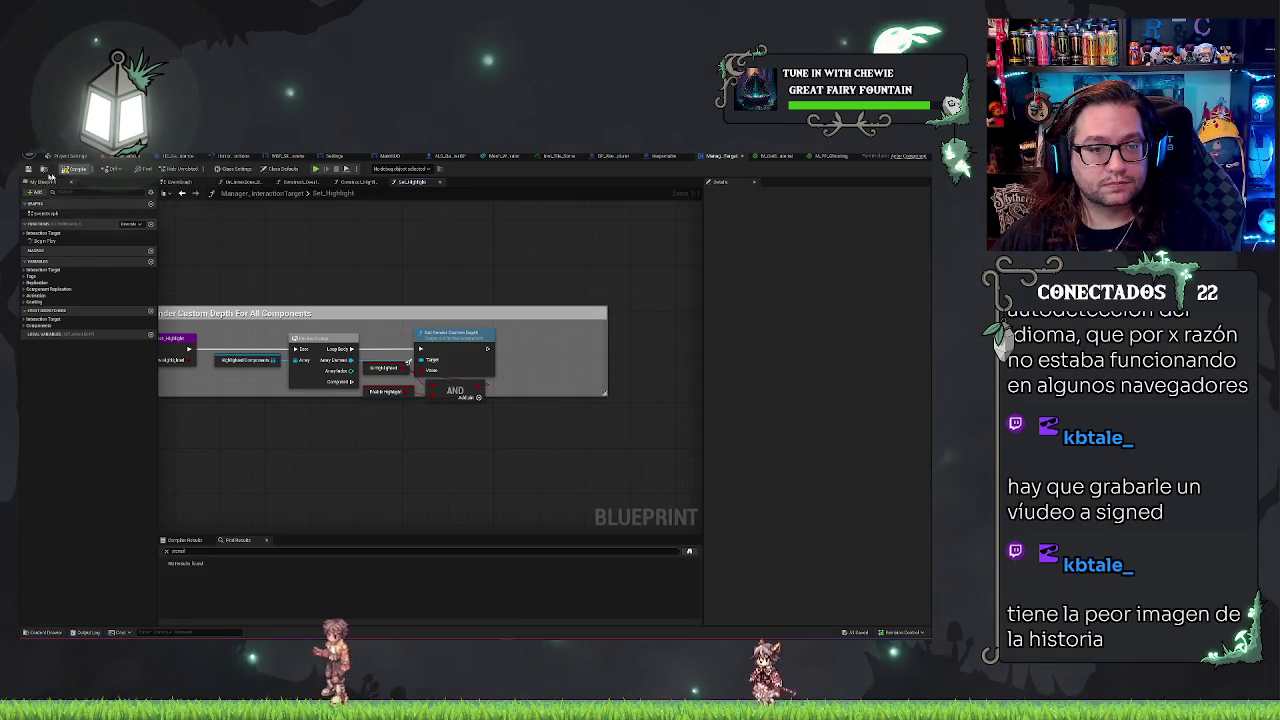
{"action": "key", "text": "alt+Tab"}
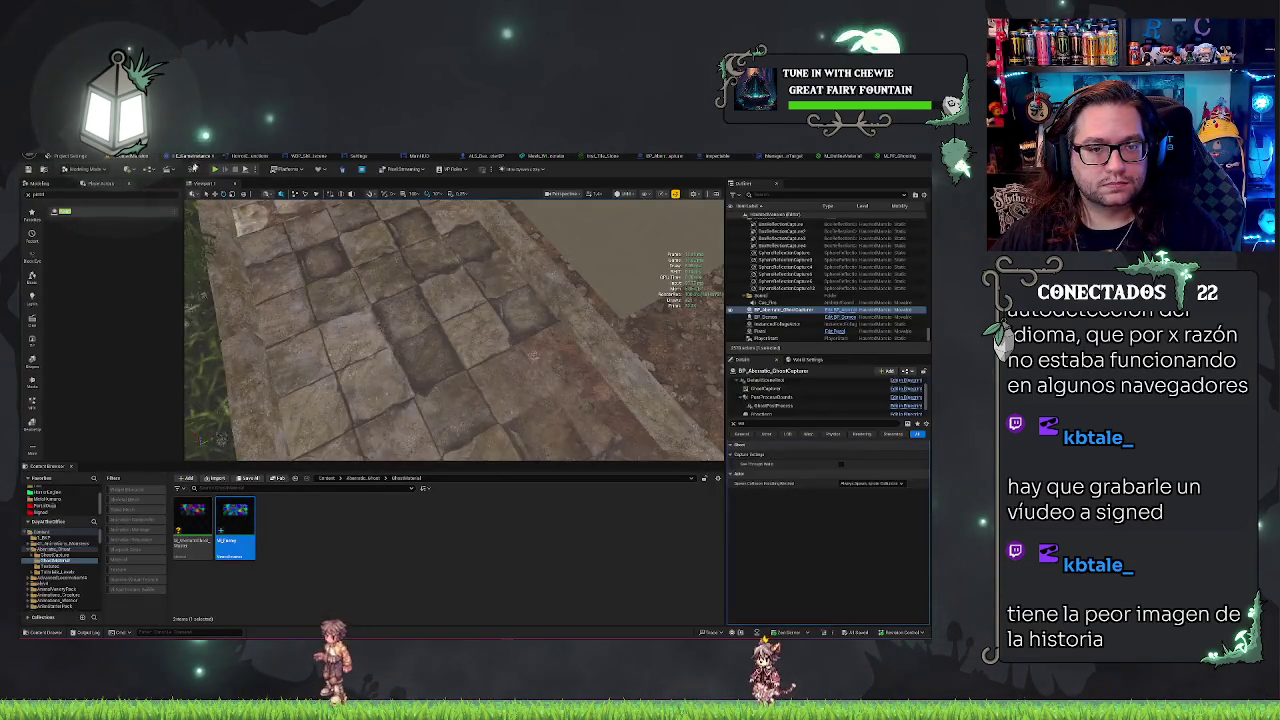
- Start a Play In Editor session with Alt+P
{"action": "key", "text": "alt+p"}
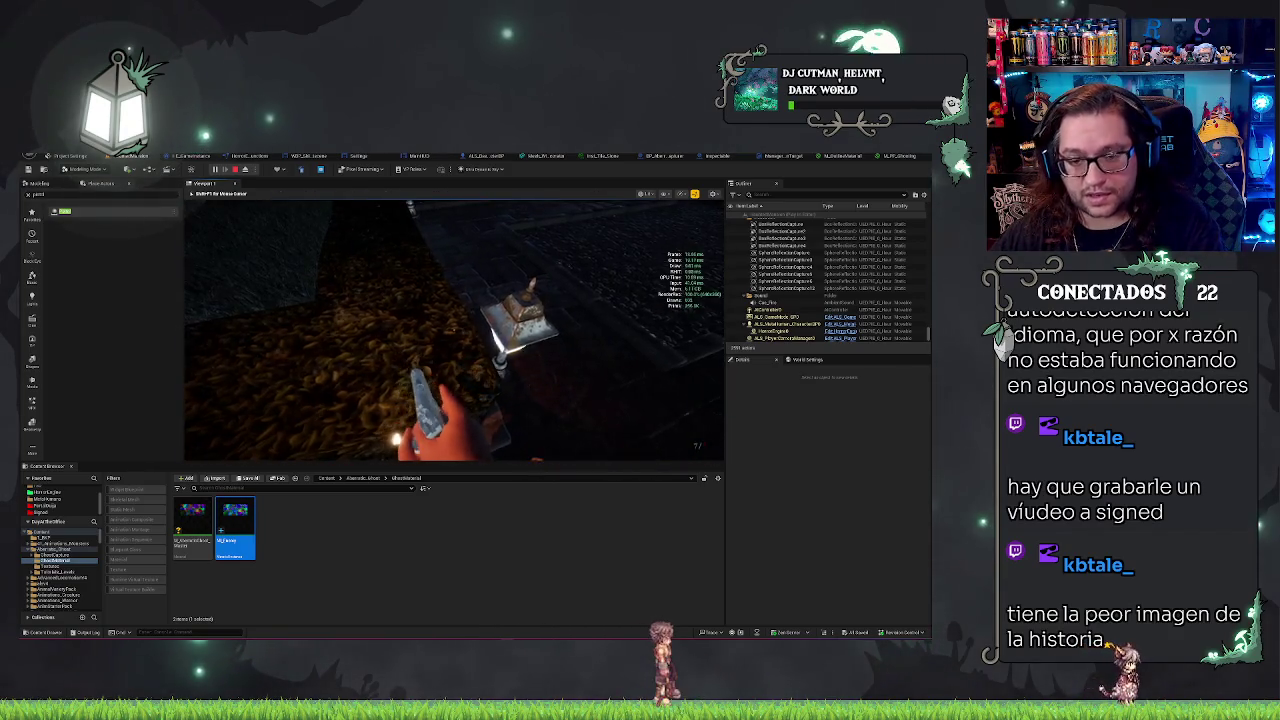
- Eject and repossess the player, walk onto the porch toward the figure, then stop the test
{"action": "key", "text": "F8"}
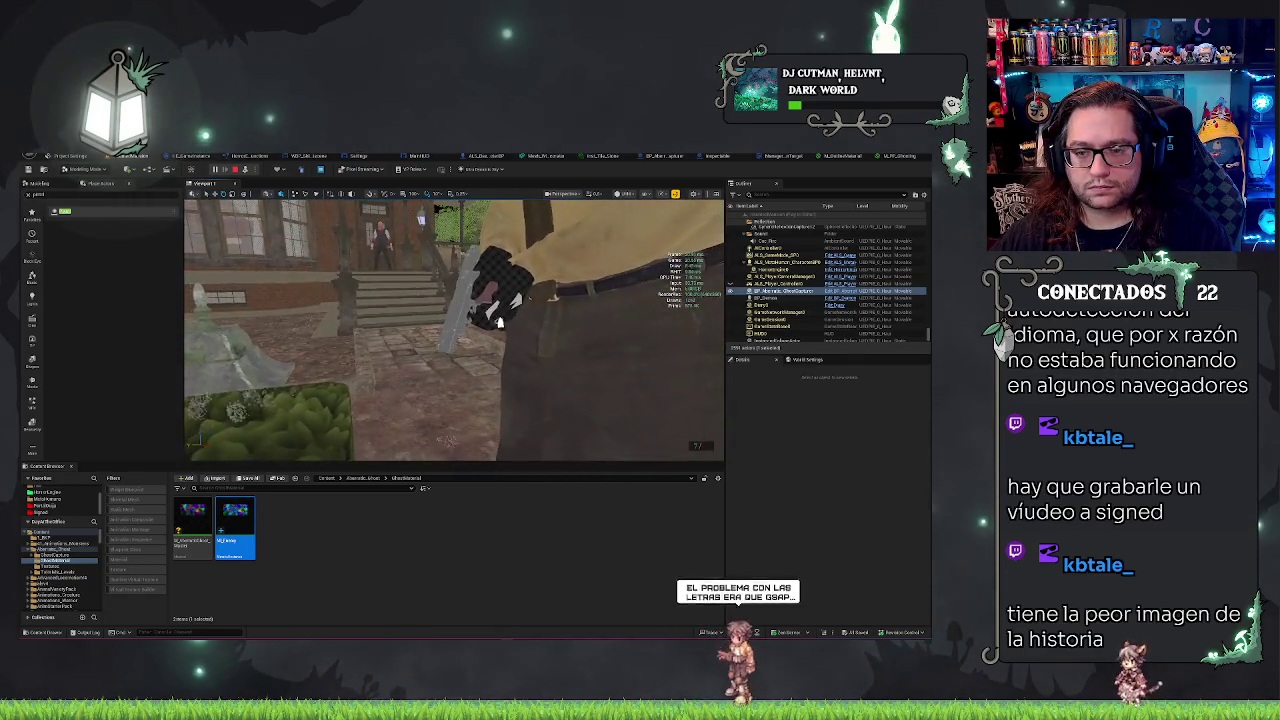
{"action": "key", "text": "F8"}
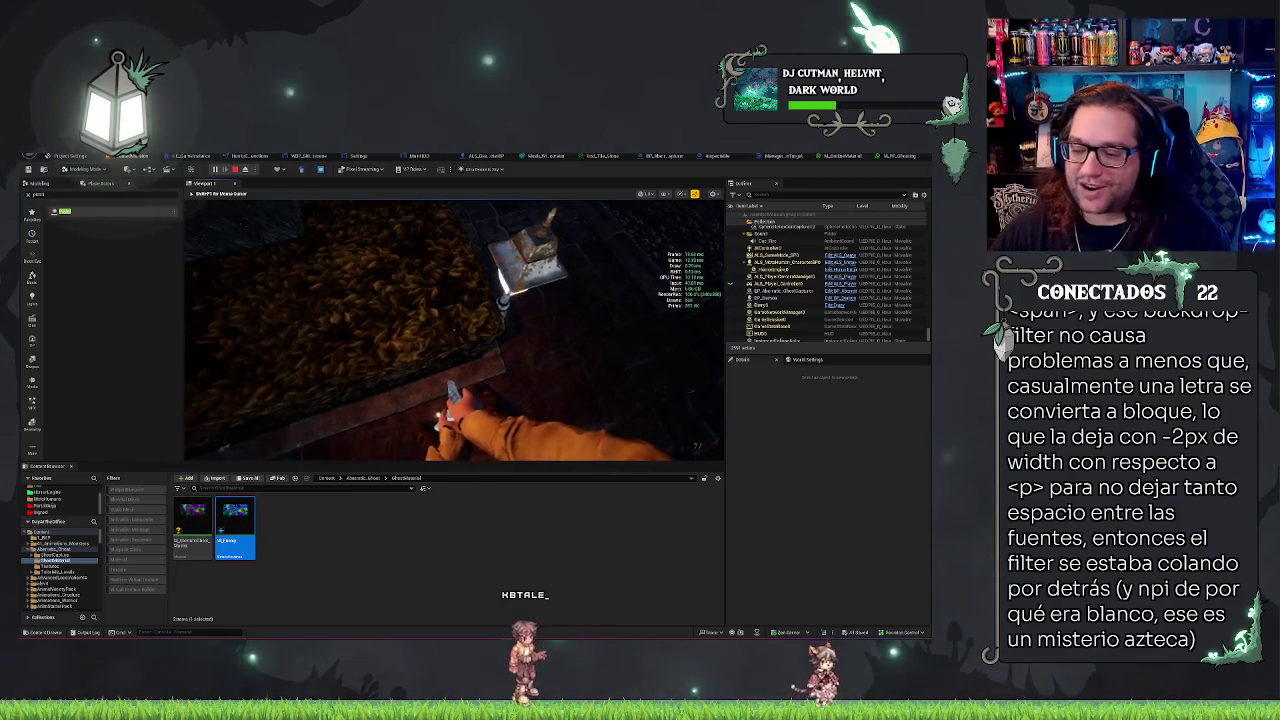
{"action": "key", "text": "w"}
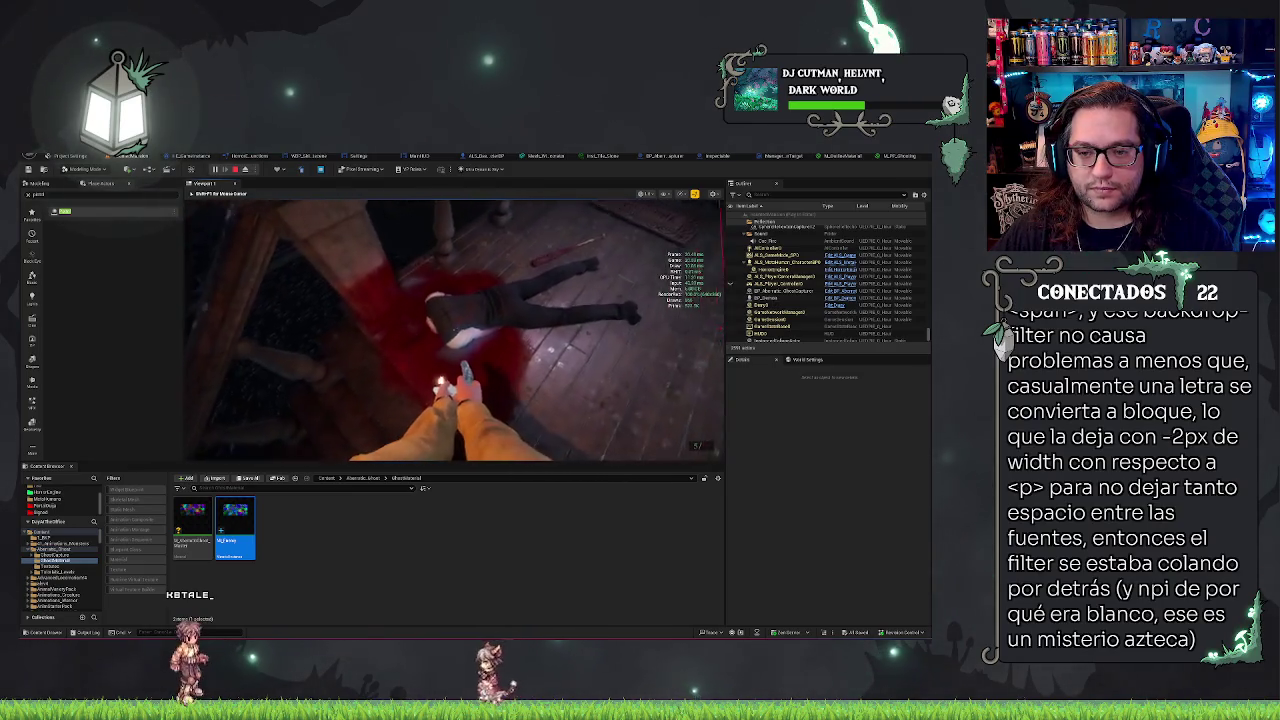
{"action": "key", "text": "Escape"}
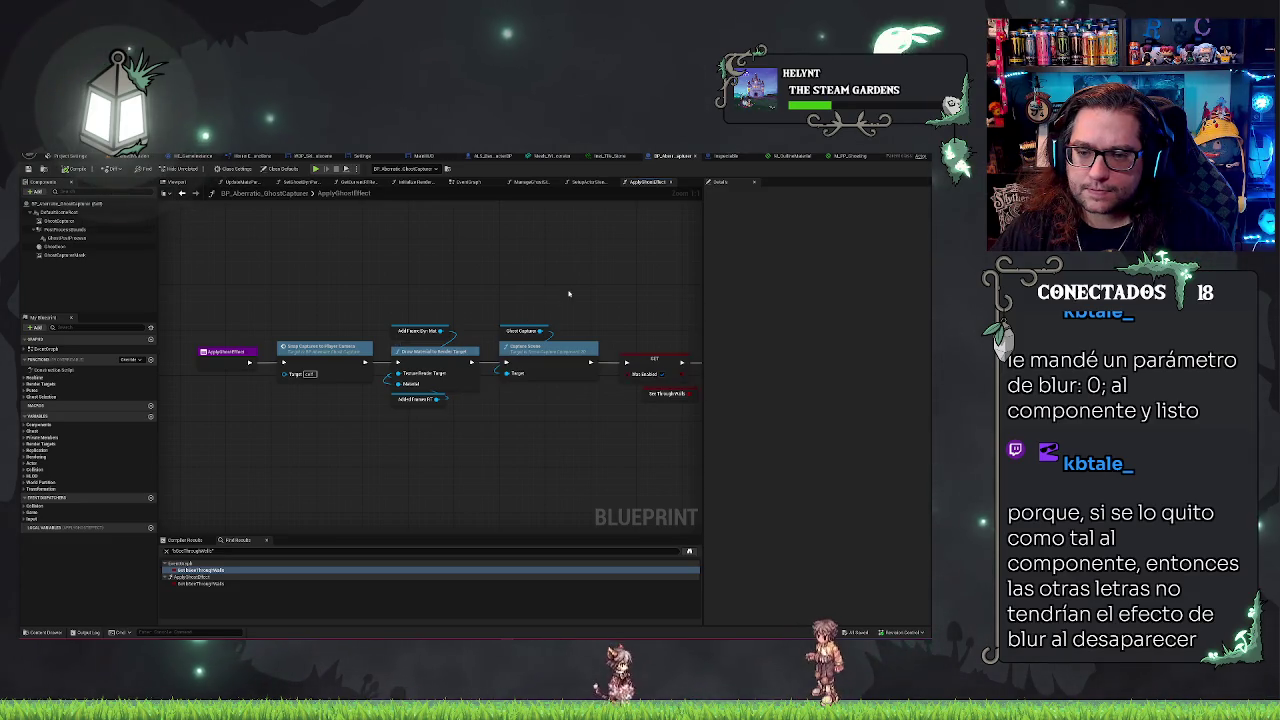
- Open the SnapCapturesToPlayerCamera function and select its camera manager and camera getter nodes
{"action": "left_click", "coordinate": [573, 346]}
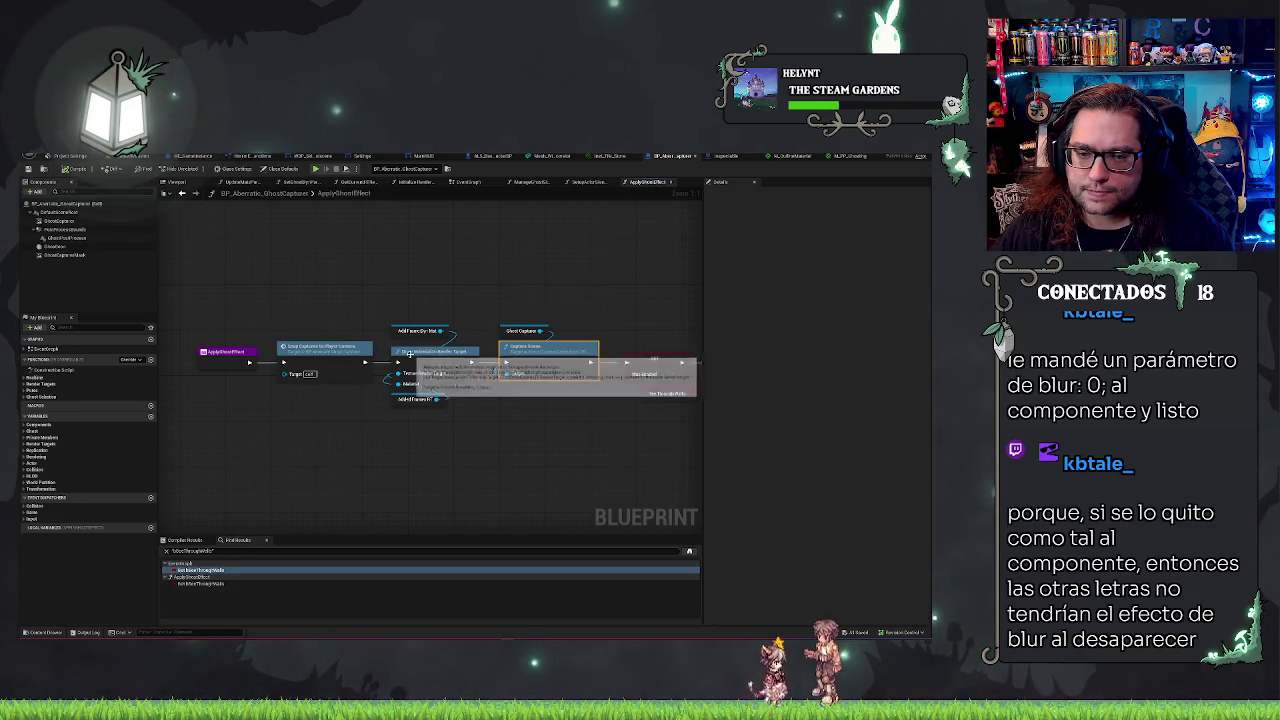
{"action": "double_click", "coordinate": [322, 347]}
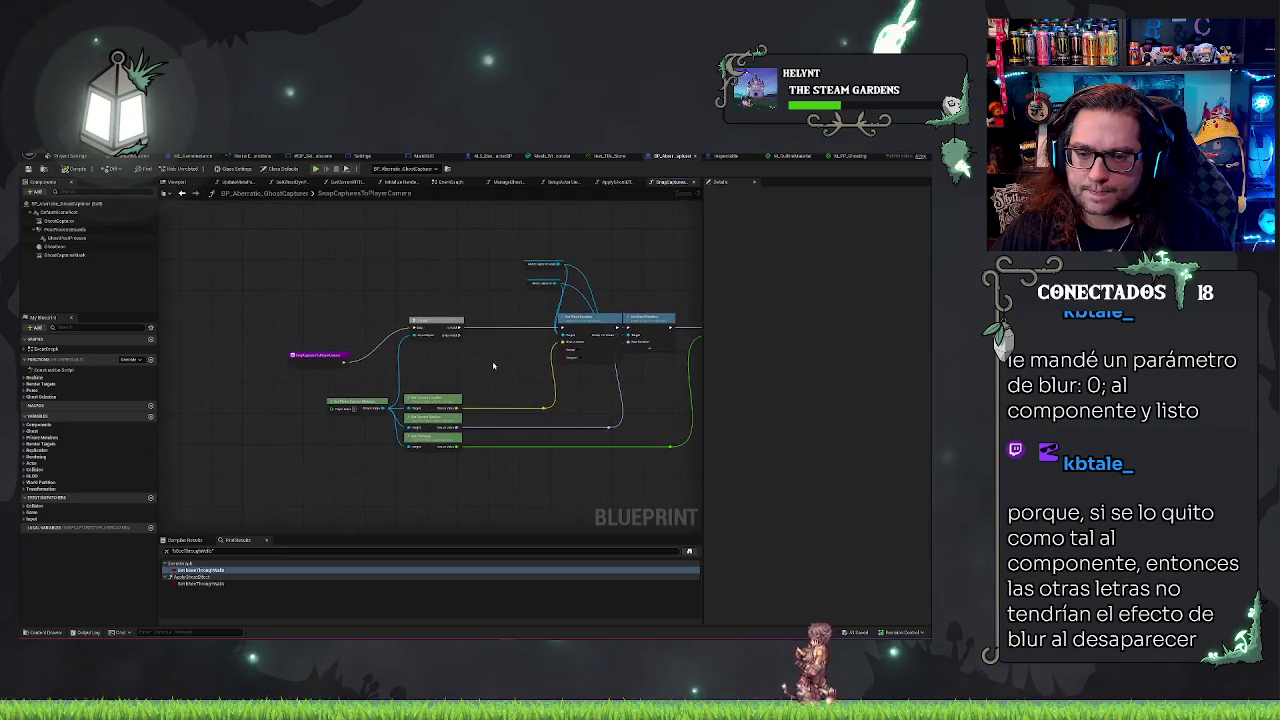
{"action": "scroll", "coordinate": [532, 314], "scroll_direction": "up", "scroll_amount": 3}
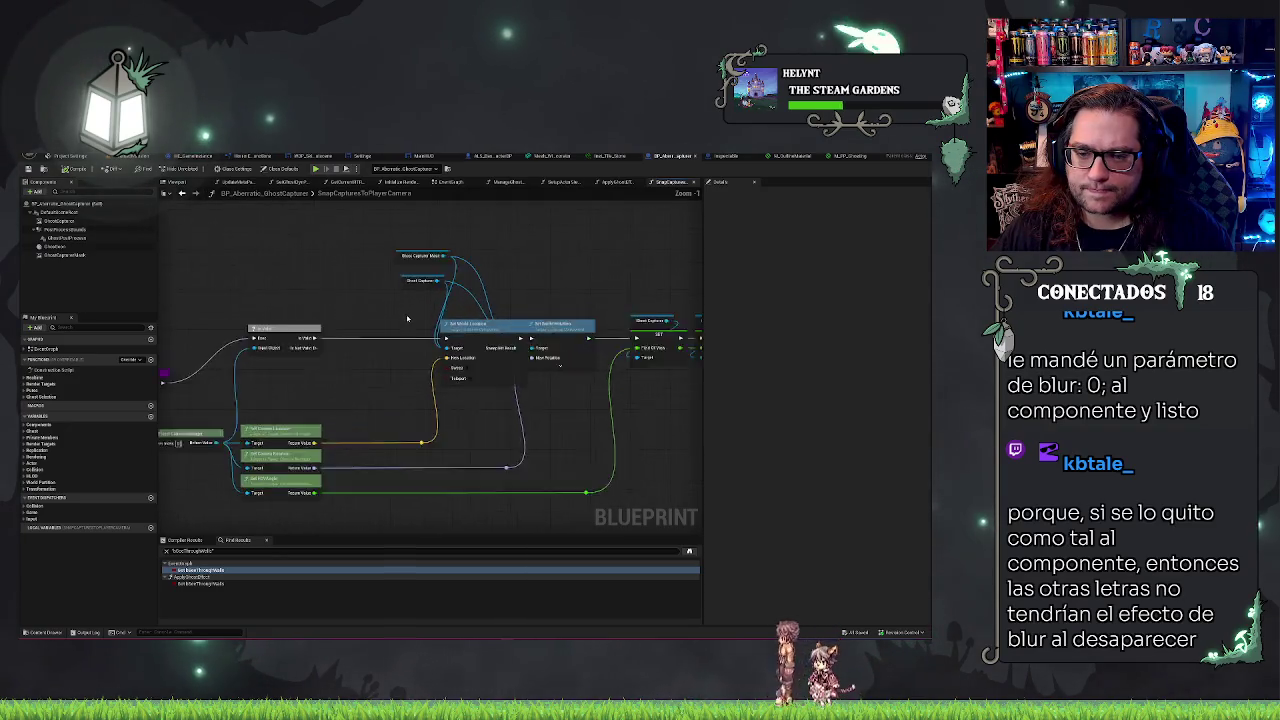
{"action": "left_click_drag", "start_coordinate": [242, 516], "coordinate": [327, 386]}
{"action": "left_click", "coordinate": [327, 385]}
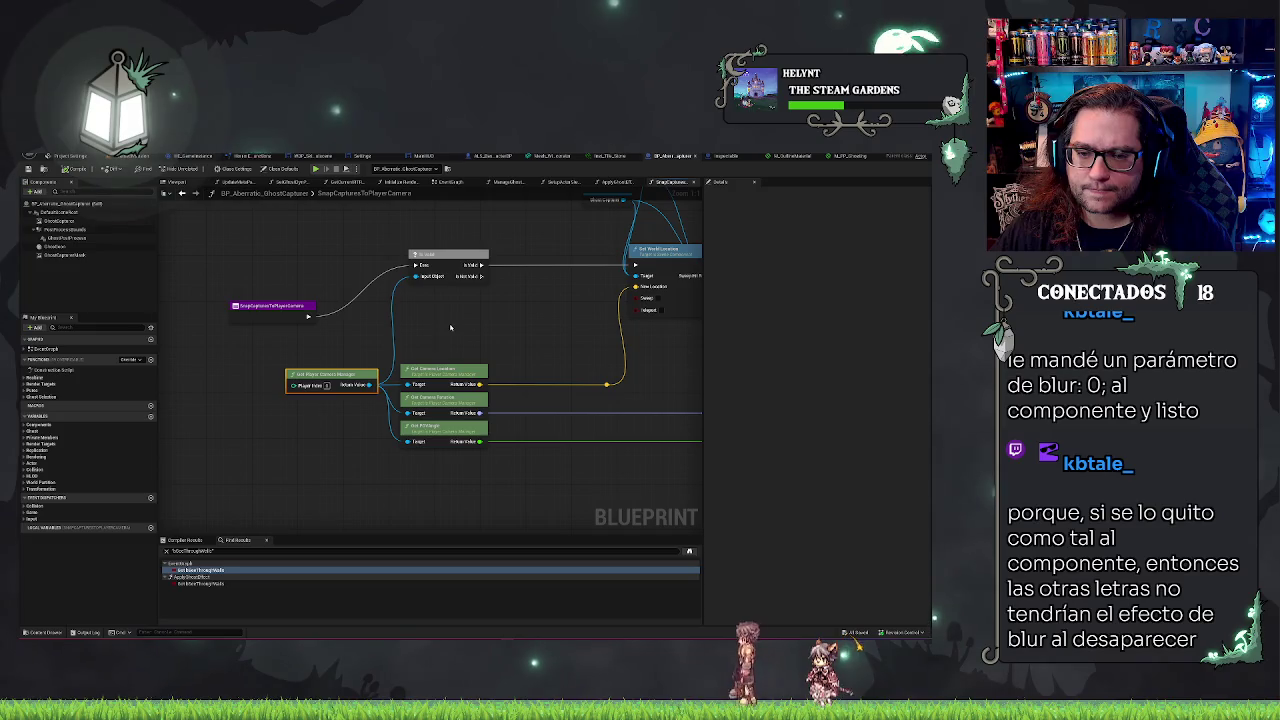
{"action": "left_click_drag", "start_coordinate": [456, 351], "coordinate": [317, 492]}
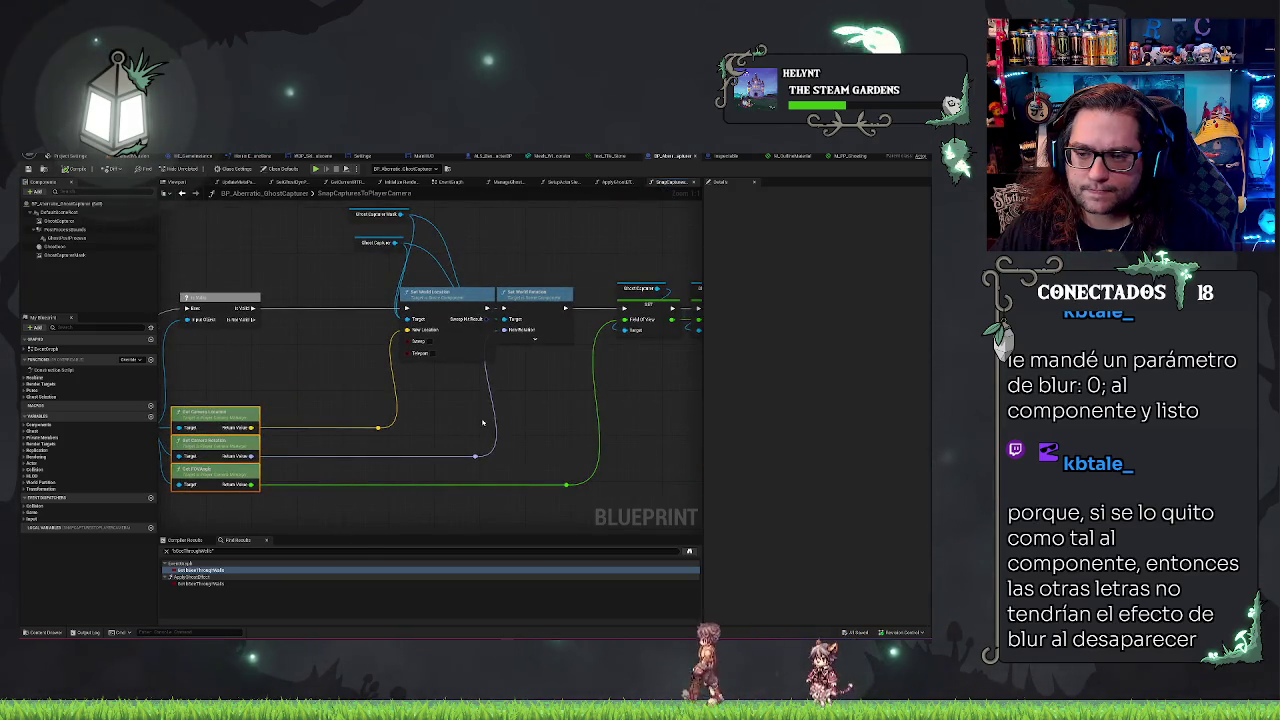
{"action": "mouse_move", "coordinate": [482, 423]}
{"action": "left_mouse_down"}
{"action": "mouse_move", "coordinate": [419, 422]}
{"action": "mouse_move", "coordinate": [593, 357]}
{"action": "left_mouse_up"}
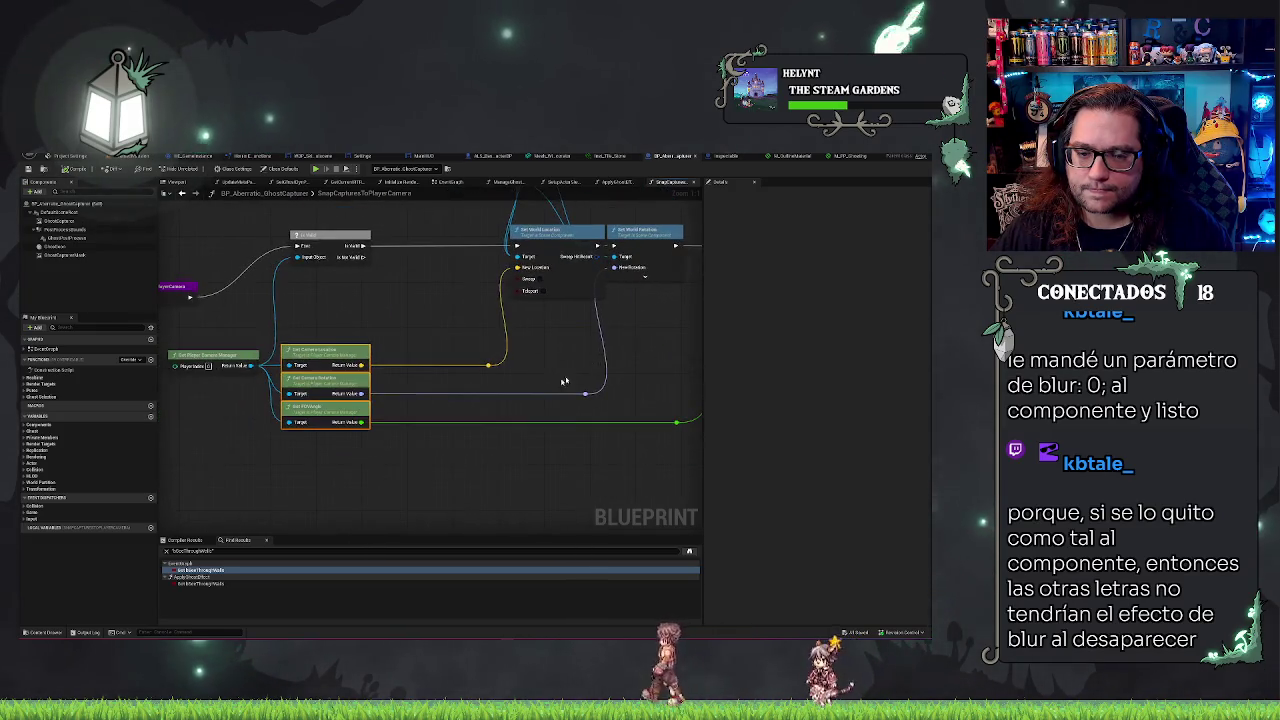
- Review the Get FOV Angle and Ghost Capture Mask SET nodes, then select the GhostCaptureMask component
{"action": "left_click", "coordinate": [355, 414]}
{"action": "left_click_drag", "start_coordinate": [415, 407], "coordinate": [326, 423]}
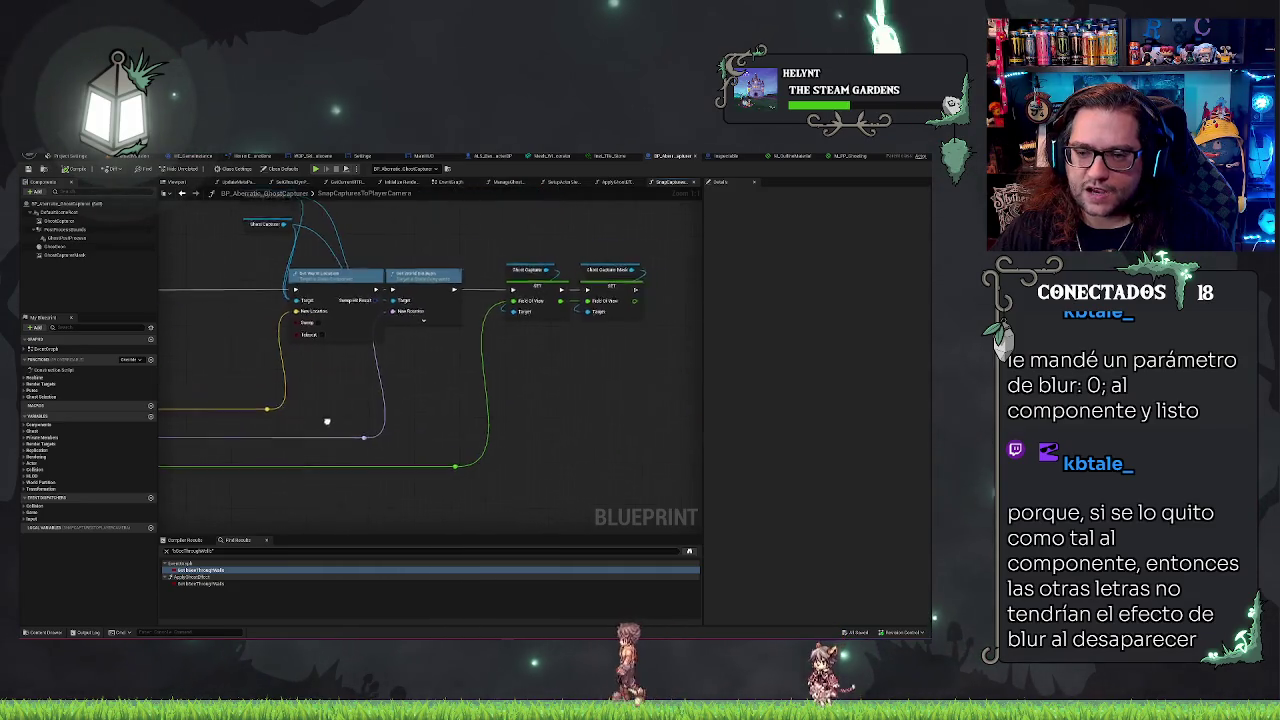
{"action": "mouse_move", "coordinate": [546, 377]}
{"action": "left_mouse_down"}
{"action": "mouse_move", "coordinate": [574, 420]}
{"action": "mouse_move", "coordinate": [593, 415]}
{"action": "left_mouse_up"}
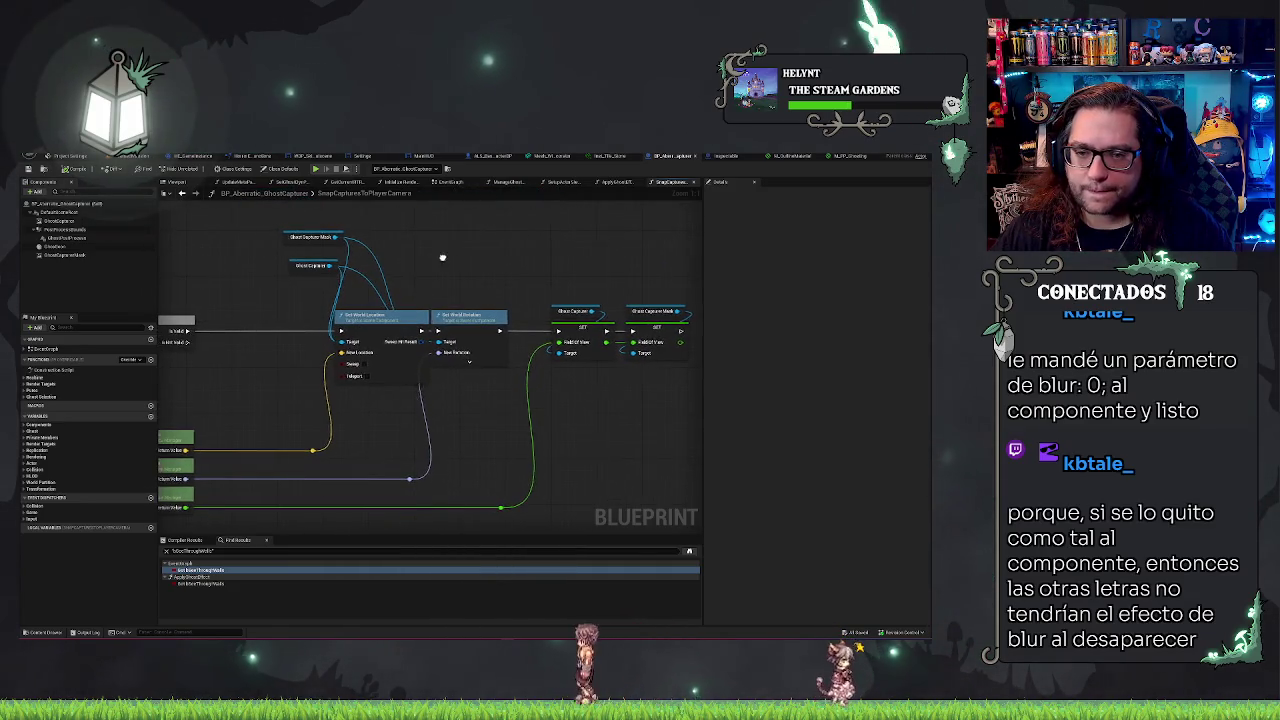
{"action": "left_click_drag", "start_coordinate": [443, 257], "coordinate": [630, 288]}
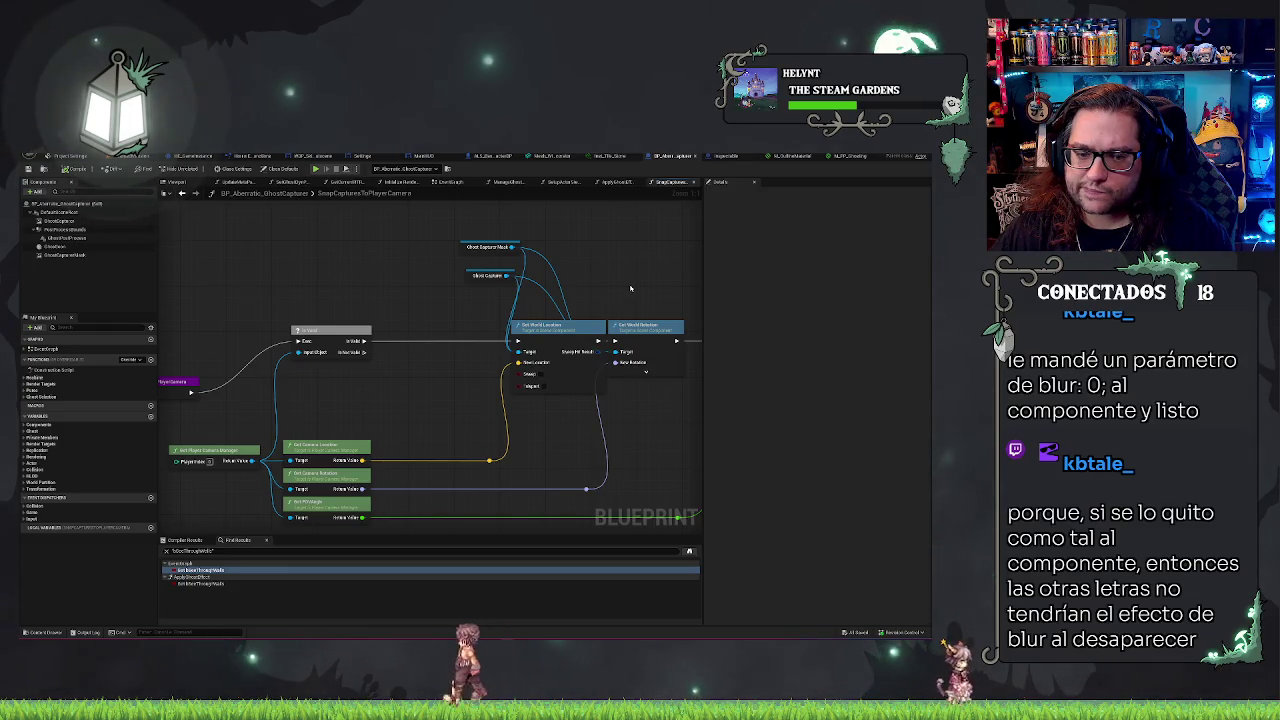
{"action": "left_click", "coordinate": [82, 255]}
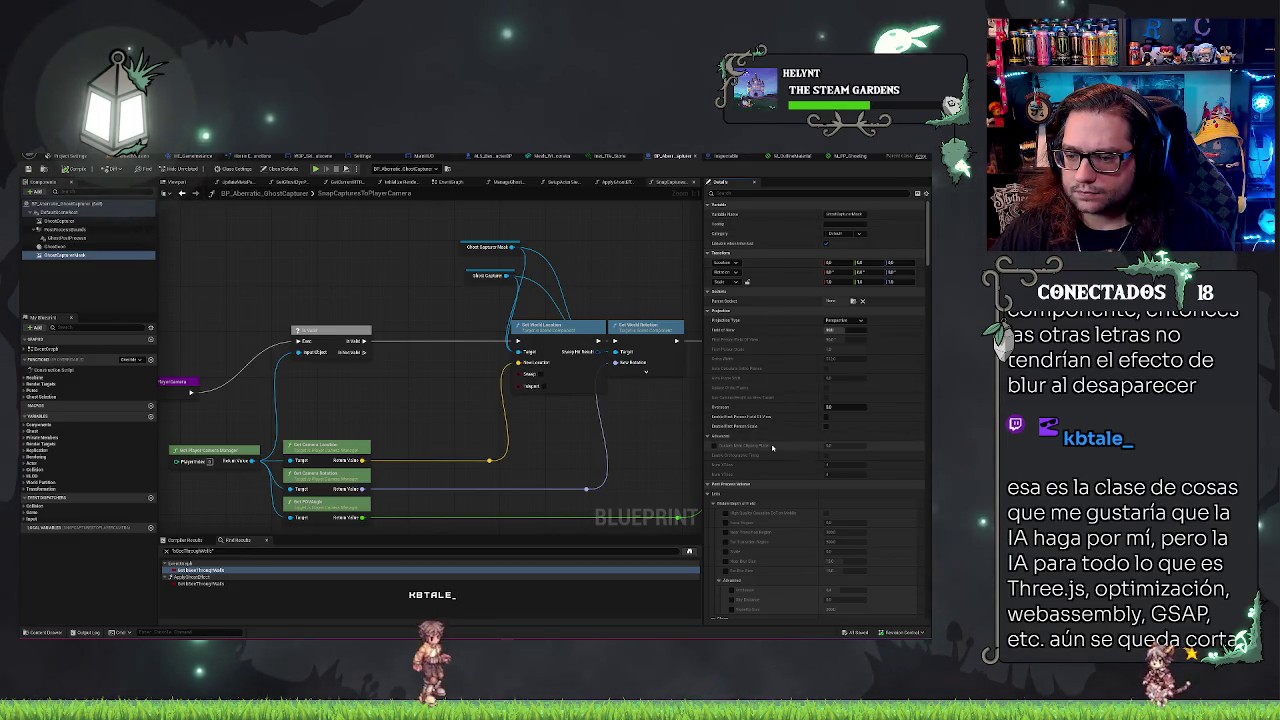
{"action": "scroll", "coordinate": [772, 447], "scroll_direction": "down", "scroll_amount": 5}
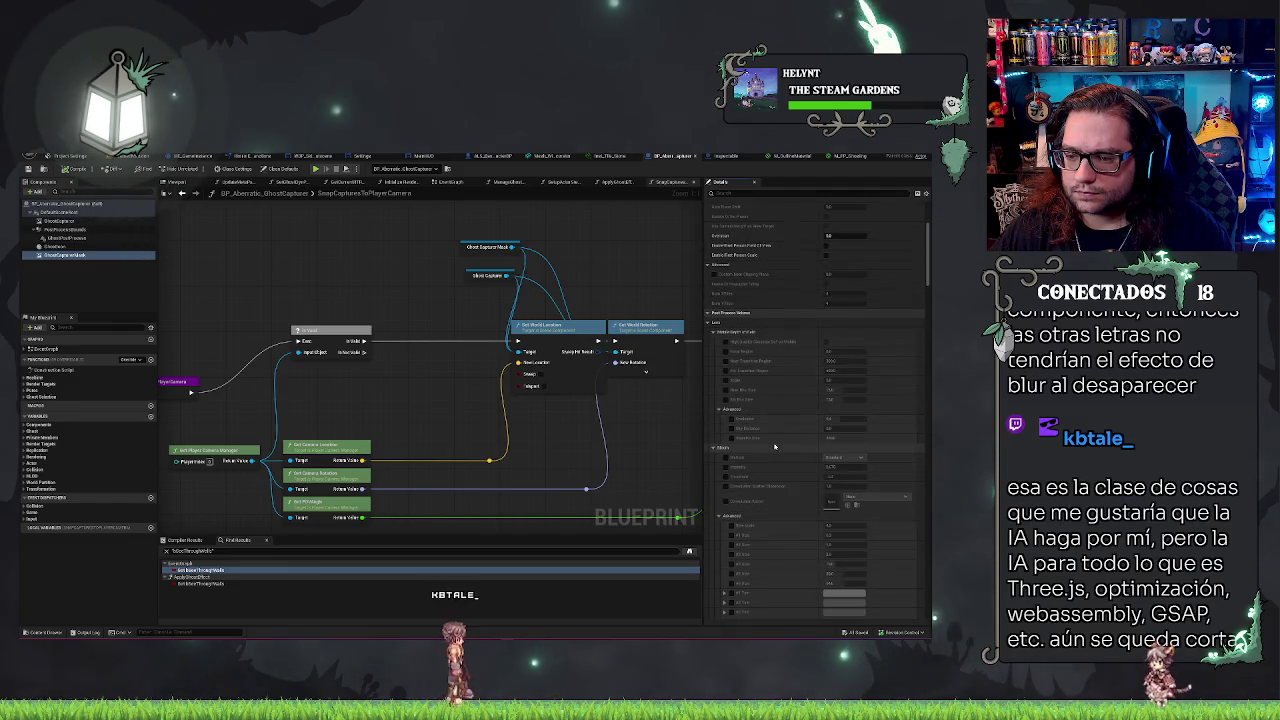
{"action": "right_click", "coordinate": [775, 447]}
{"action": "left_click", "coordinate": [747, 453]}
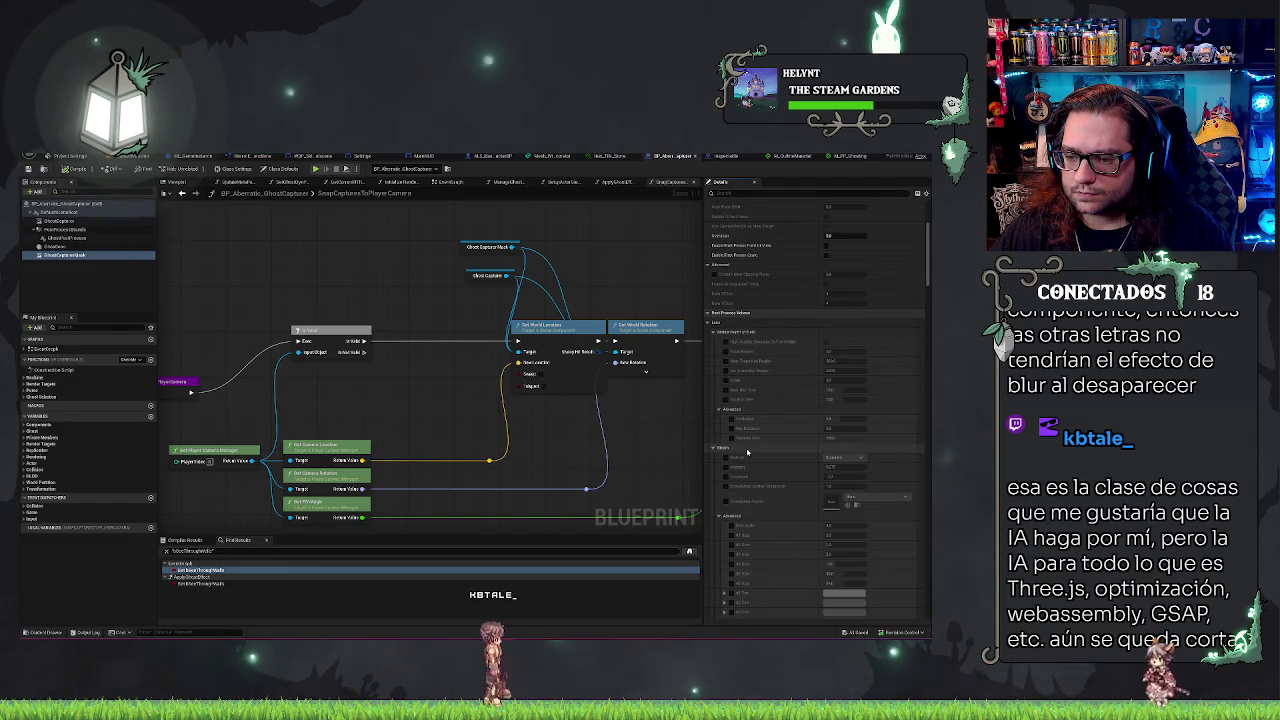
{"action": "scroll", "coordinate": [765, 431], "scroll_direction": "down", "scroll_amount": 2}
{"action": "scroll", "coordinate": [765, 431], "scroll_direction": "down", "scroll_amount": 3}
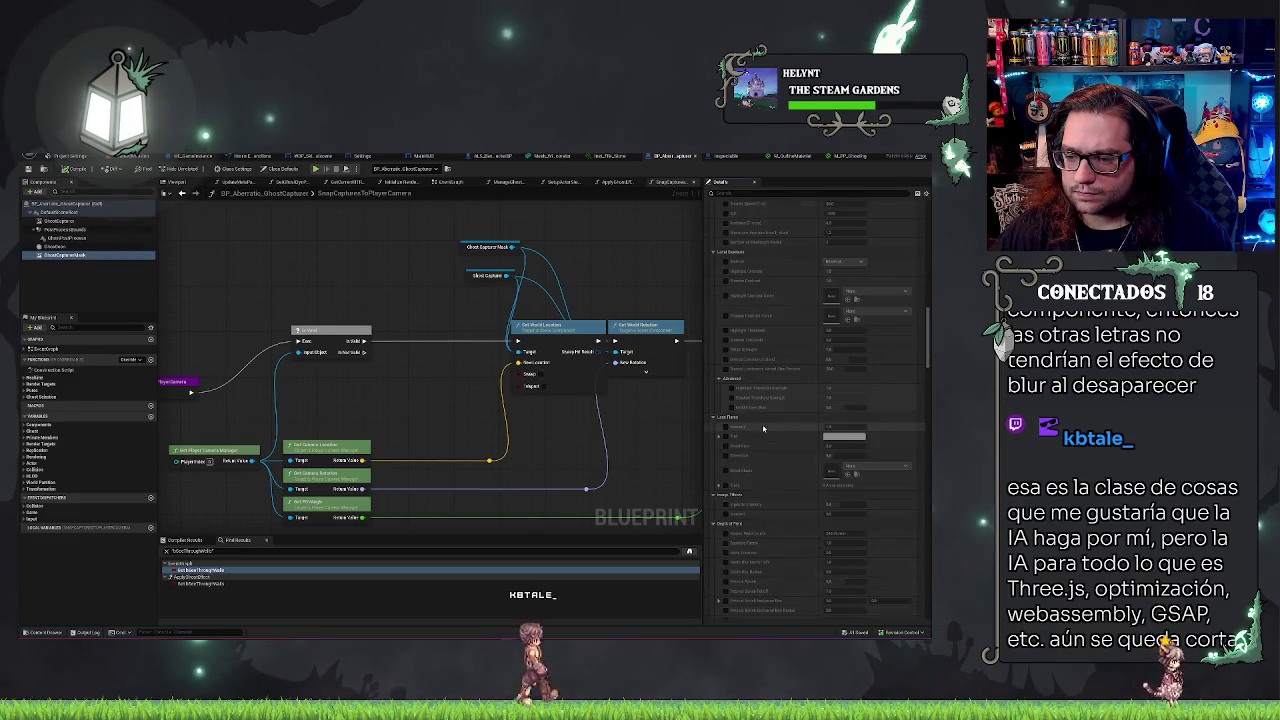
{"action": "scroll", "coordinate": [928, 340], "scroll_direction": "down", "scroll_amount": 3}
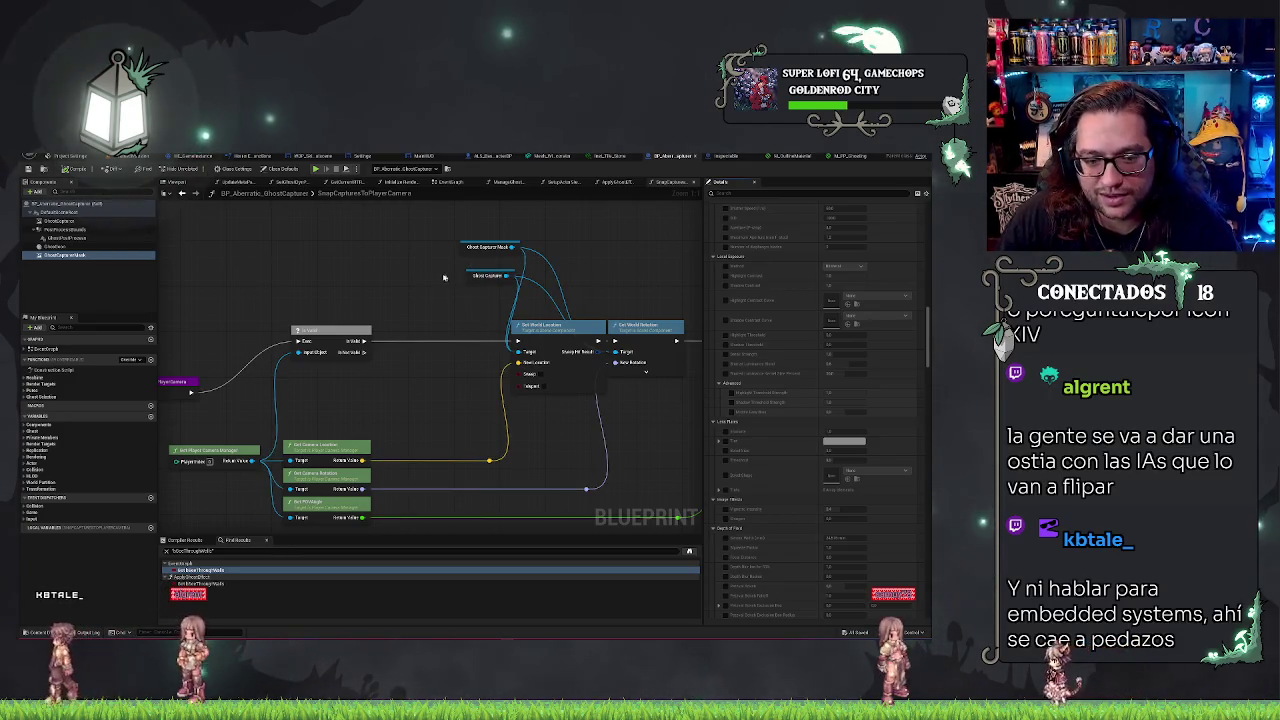
{"action": "left_click_drag", "start_coordinate": [452, 277], "coordinate": [494, 274]}
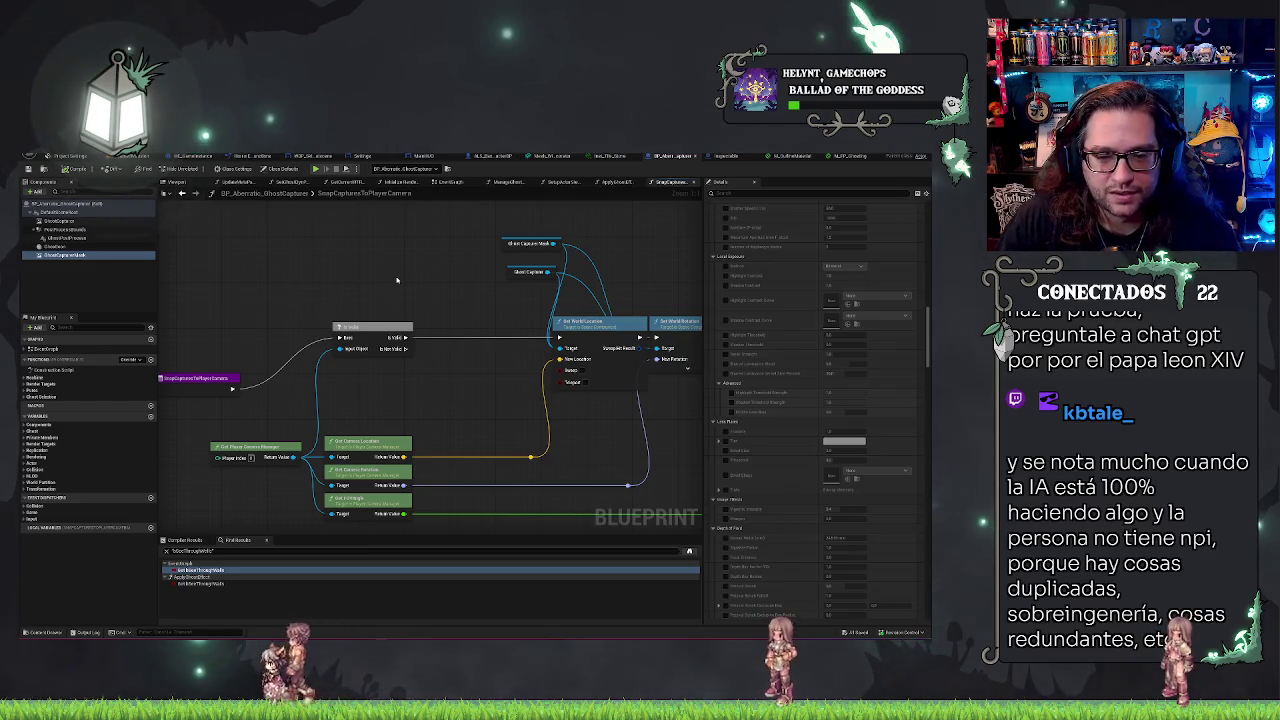
- Pan across SnapCapturesToPlayerCamera to the Set World Rotation and SET nodes
{"action": "left_click_drag", "start_coordinate": [396, 280], "coordinate": [338, 285]}
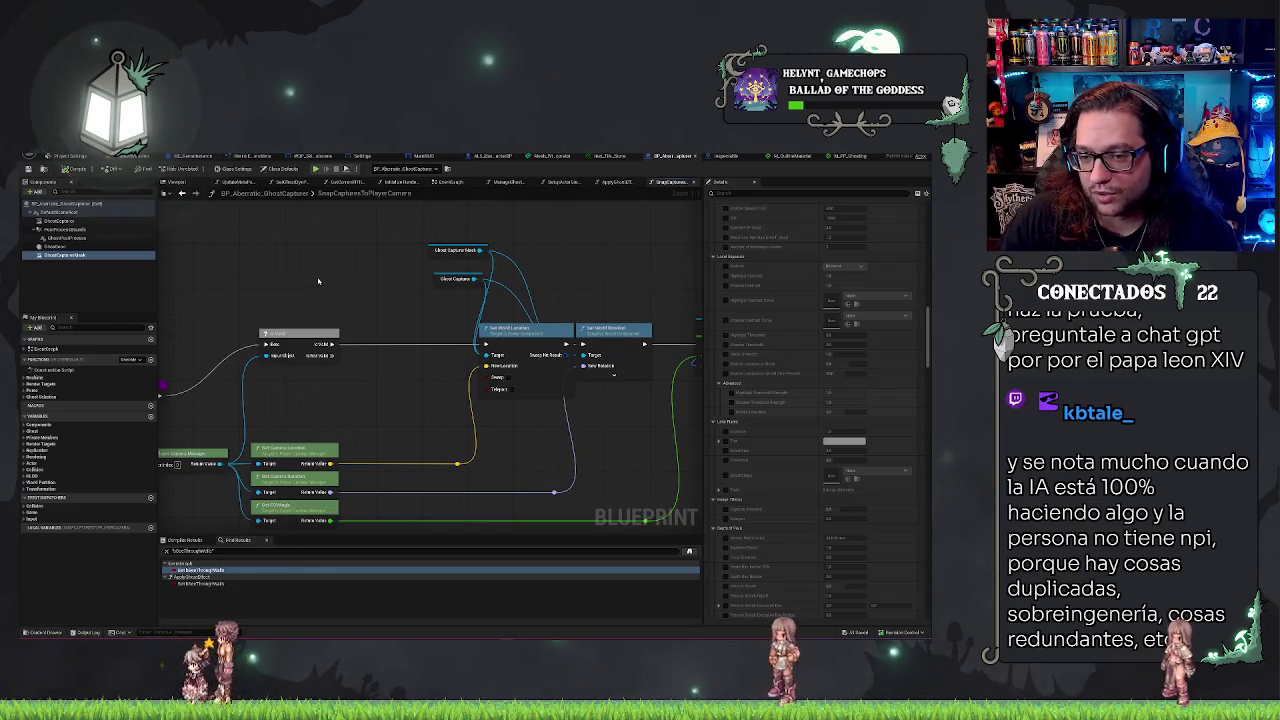
{"action": "left_click_drag", "start_coordinate": [318, 281], "coordinate": [215, 284]}
{"action": "left_click", "coordinate": [549, 376]}
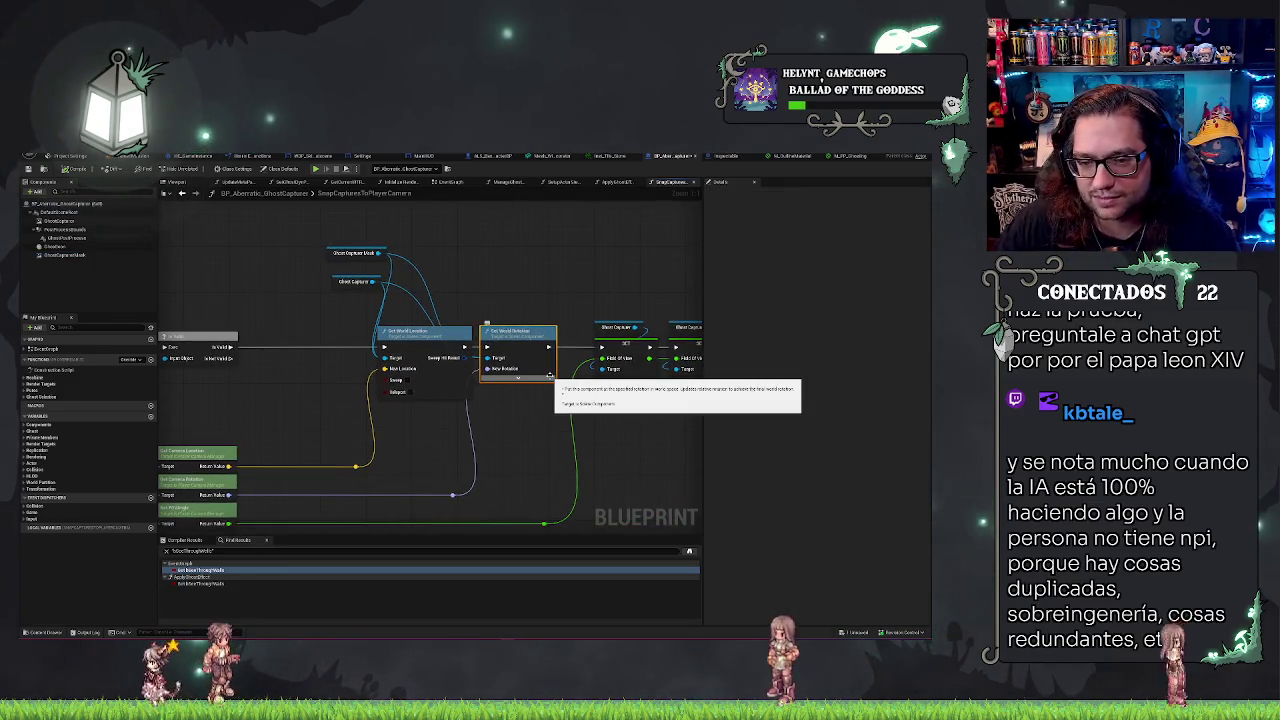
{"action": "left_click_drag", "start_coordinate": [586, 284], "coordinate": [478, 282]}
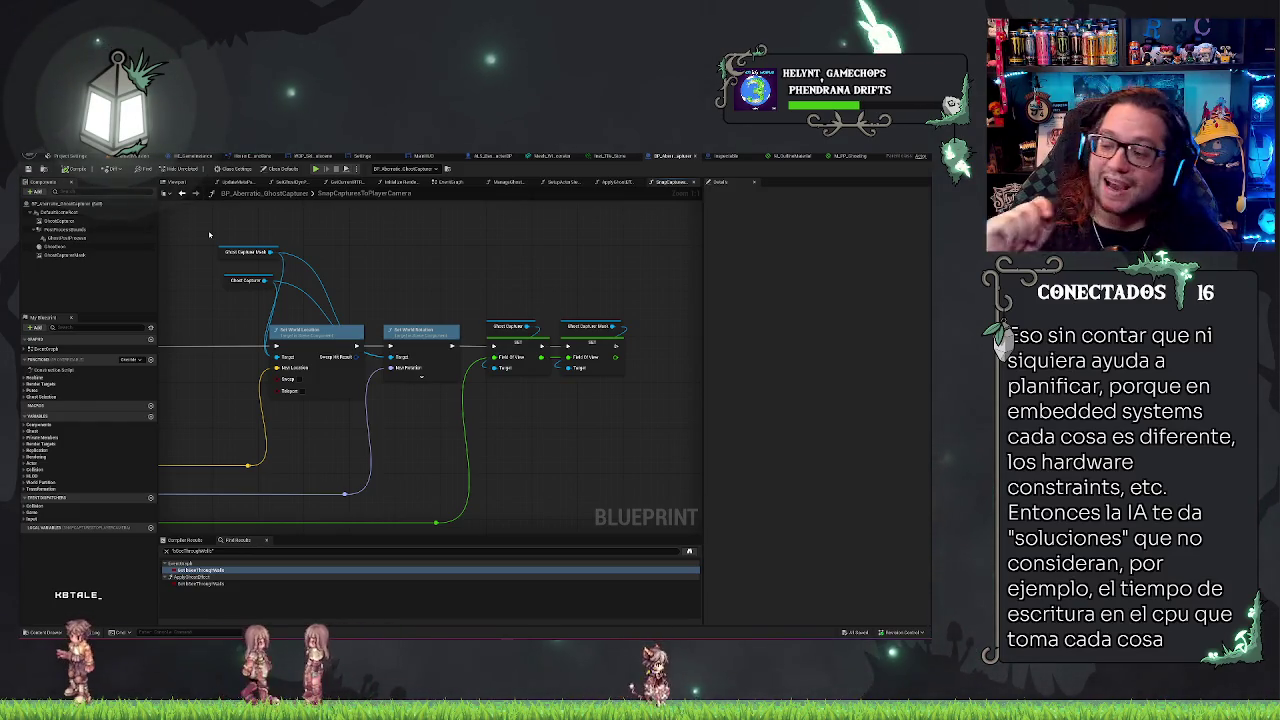
{"action": "left_click", "coordinate": [368, 194]}
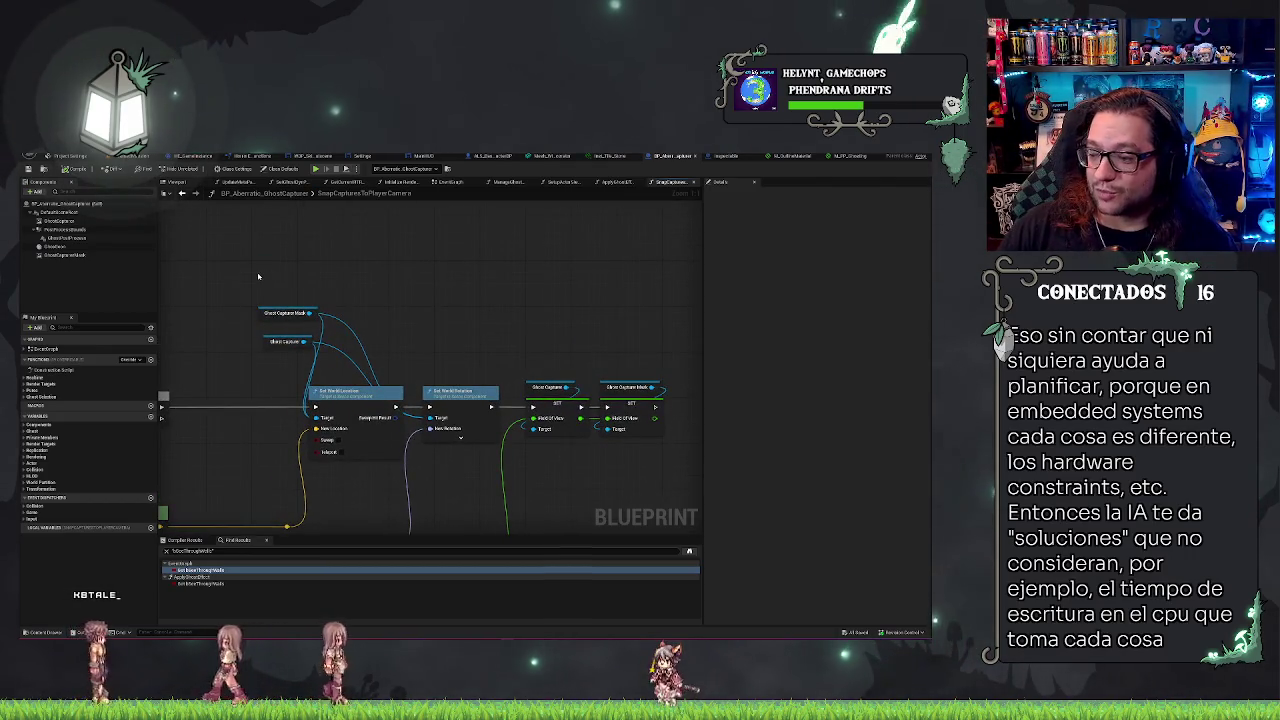
- Review the IsValid check, FOV setters and camera-manager nodes, then open the ApplyGhostEffect graph
{"action": "left_click_drag", "start_coordinate": [254, 276], "coordinate": [383, 263]}
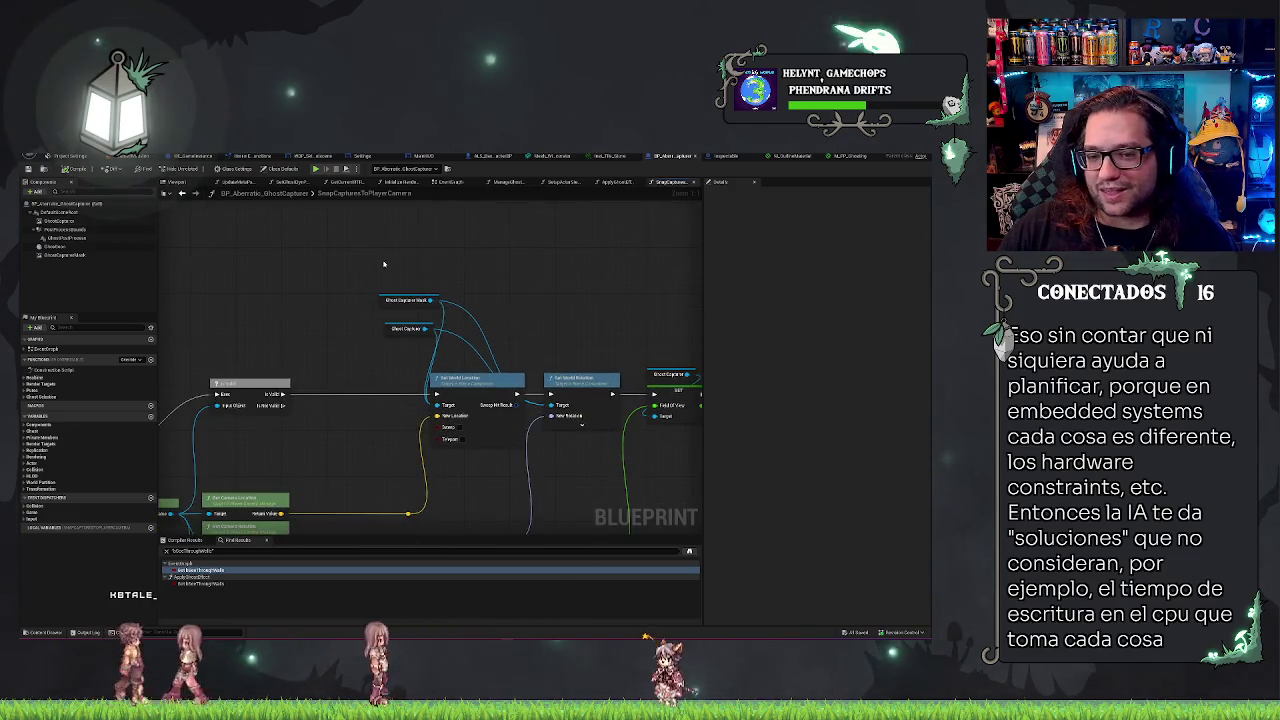
{"action": "left_click_drag", "start_coordinate": [490, 256], "coordinate": [442, 254]}
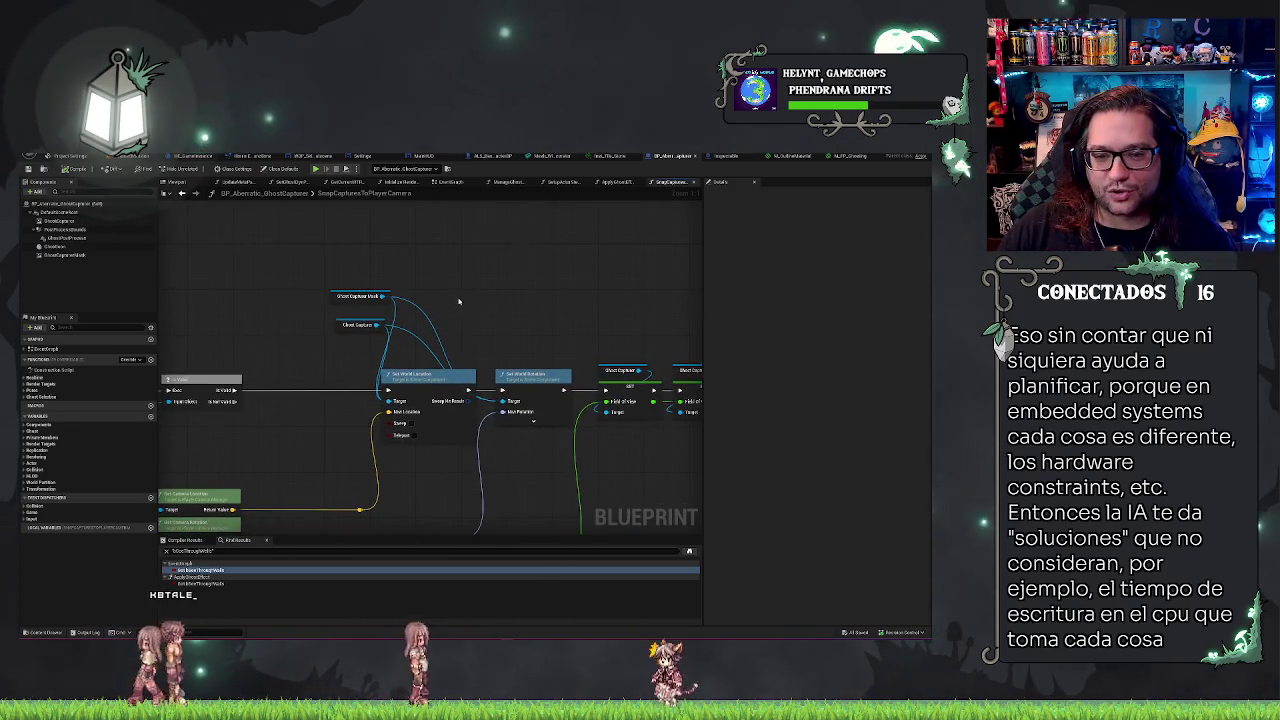
{"action": "left_click_drag", "start_coordinate": [586, 299], "coordinate": [501, 278]}
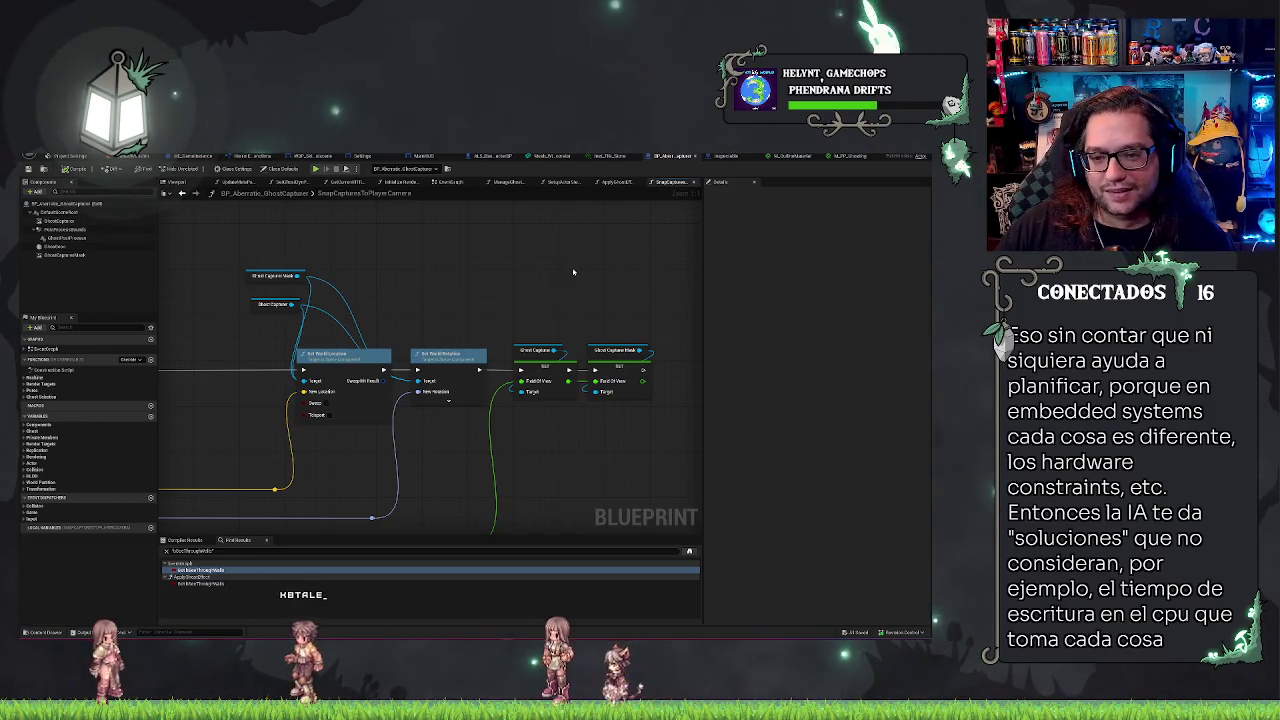
{"action": "mouse_move", "coordinate": [549, 276]}
{"action": "left_mouse_down"}
{"action": "mouse_move", "coordinate": [537, 316]}
{"action": "mouse_move", "coordinate": [509, 306]}
{"action": "mouse_move", "coordinate": [640, 300]}
{"action": "mouse_move", "coordinate": [694, 277]}
{"action": "left_mouse_up"}
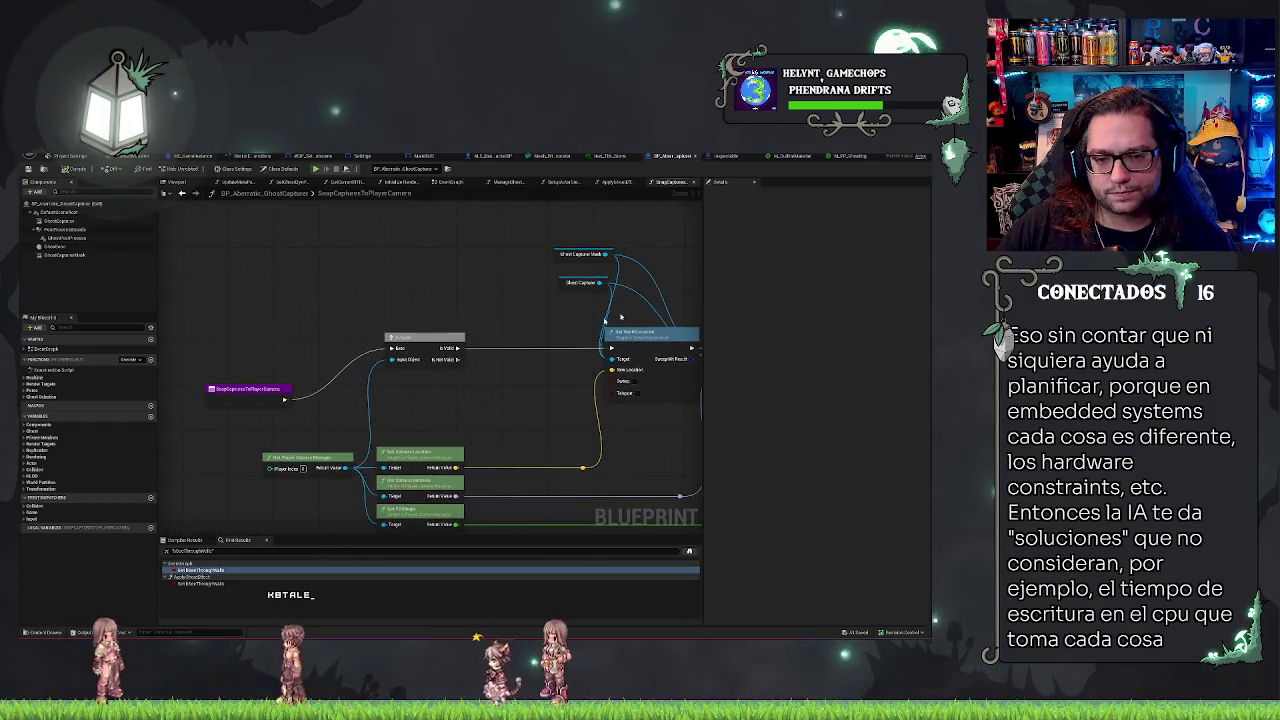
{"action": "mouse_move", "coordinate": [496, 390]}
{"action": "left_mouse_down"}
{"action": "mouse_move", "coordinate": [230, 395]}
{"action": "mouse_move", "coordinate": [406, 390]}
{"action": "mouse_move", "coordinate": [502, 341]}
{"action": "mouse_move", "coordinate": [424, 325]}
{"action": "mouse_move", "coordinate": [429, 303]}
{"action": "mouse_move", "coordinate": [466, 312]}
{"action": "left_mouse_up"}
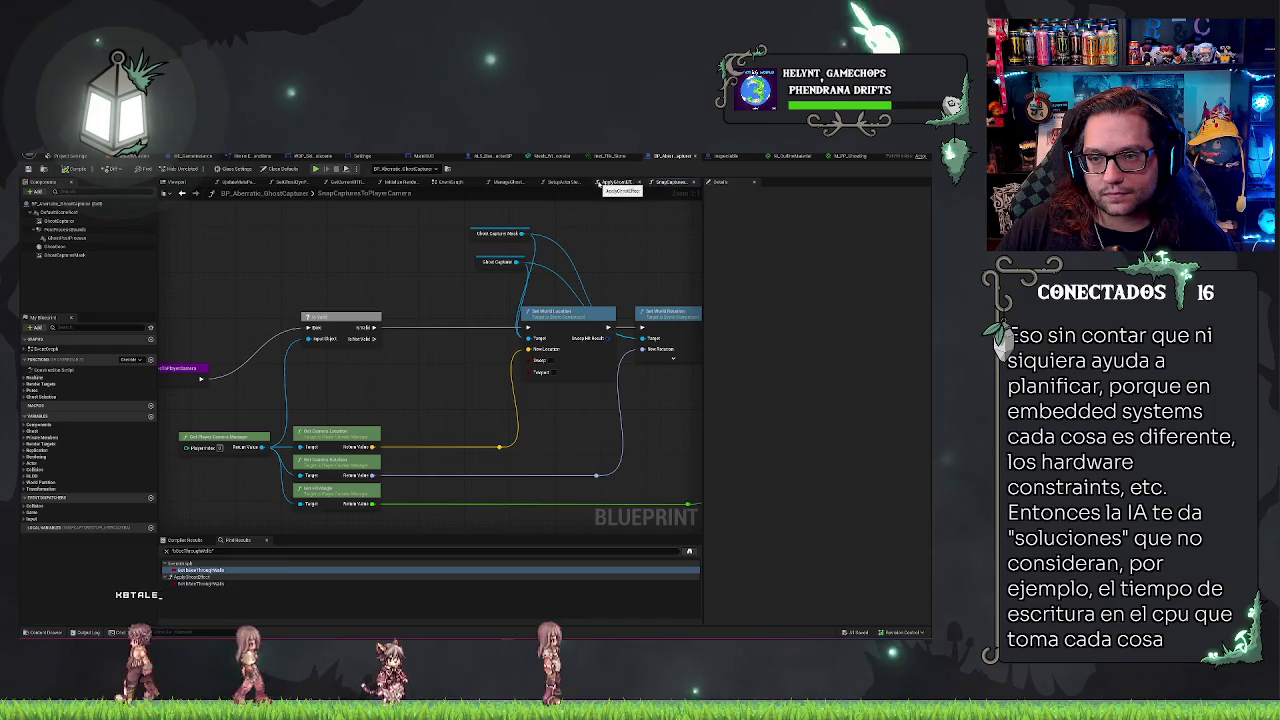
{"action": "left_click", "coordinate": [601, 182]}
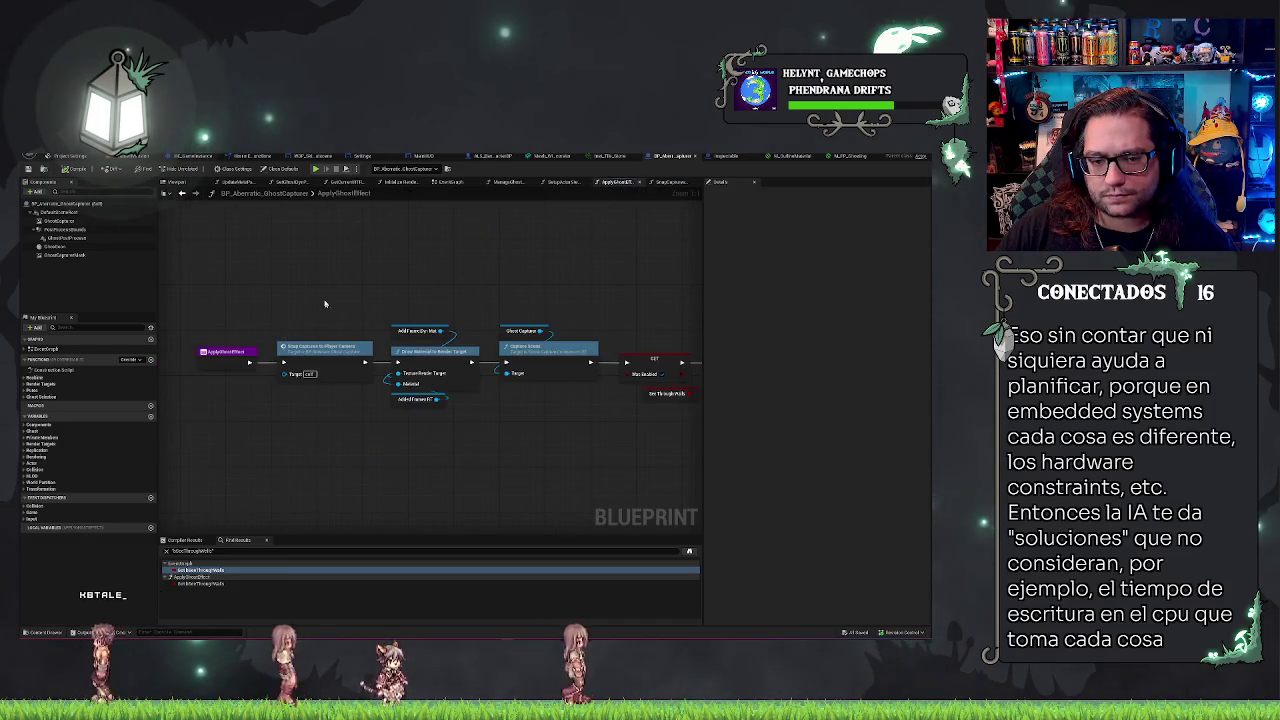
- Move the frames variable and Add Frames Dyn Mat nodes below Add Frames RT
{"action": "left_click", "coordinate": [322, 360]}
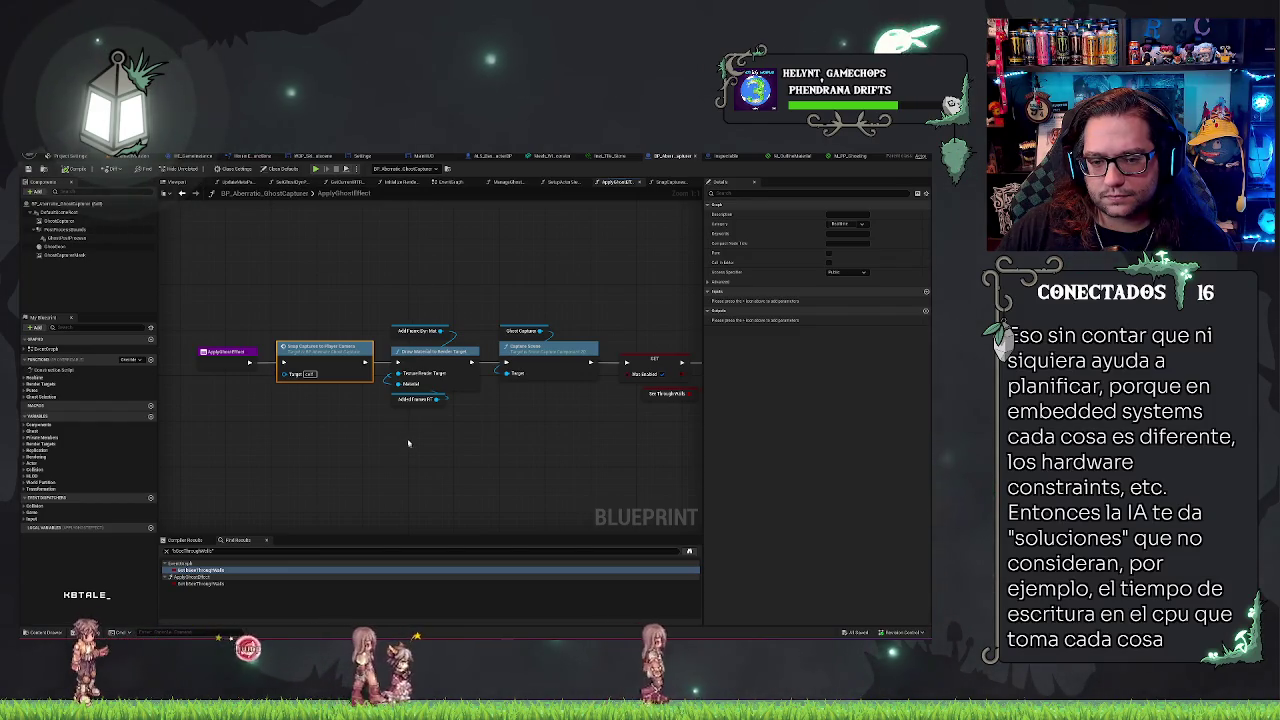
{"action": "mouse_move", "coordinate": [400, 402]}
{"action": "left_mouse_down"}
{"action": "mouse_move", "coordinate": [285, 437]}
{"action": "mouse_move", "coordinate": [325, 403]}
{"action": "left_mouse_up"}
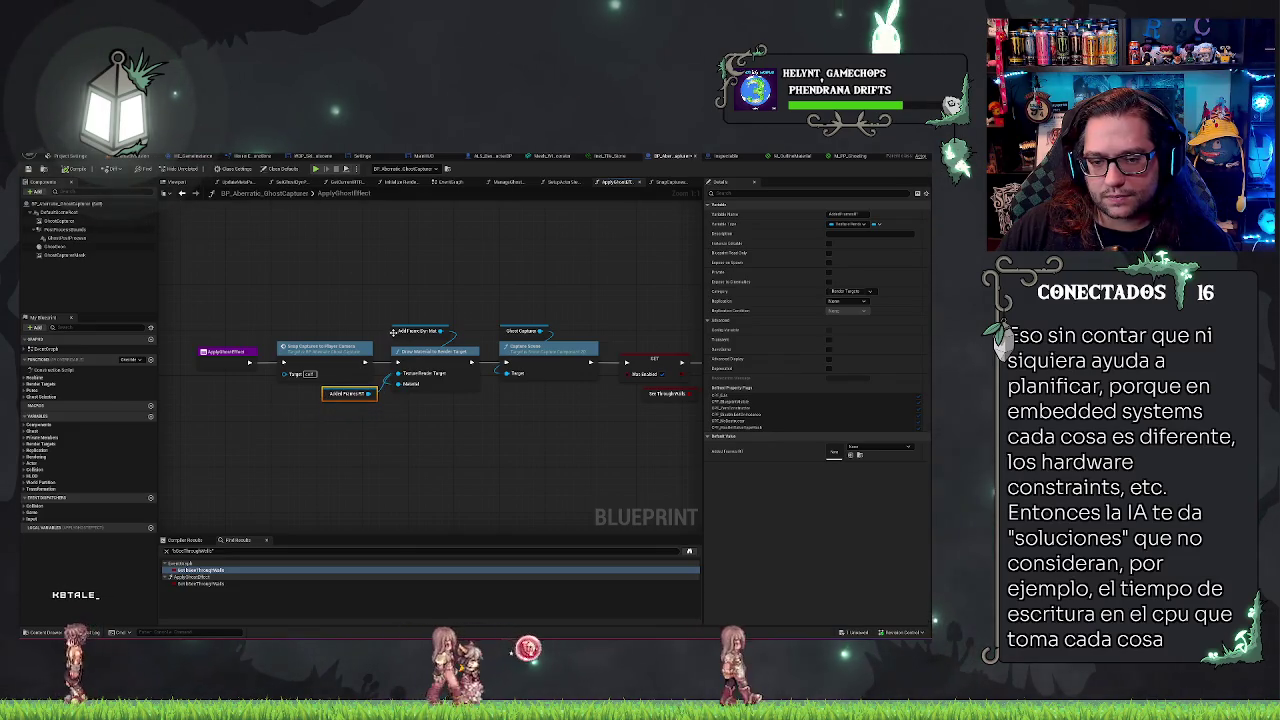
{"action": "mouse_move", "coordinate": [396, 332]}
{"action": "left_mouse_down"}
{"action": "mouse_move", "coordinate": [342, 430]}
{"action": "mouse_move", "coordinate": [321, 410]}
{"action": "left_mouse_up"}
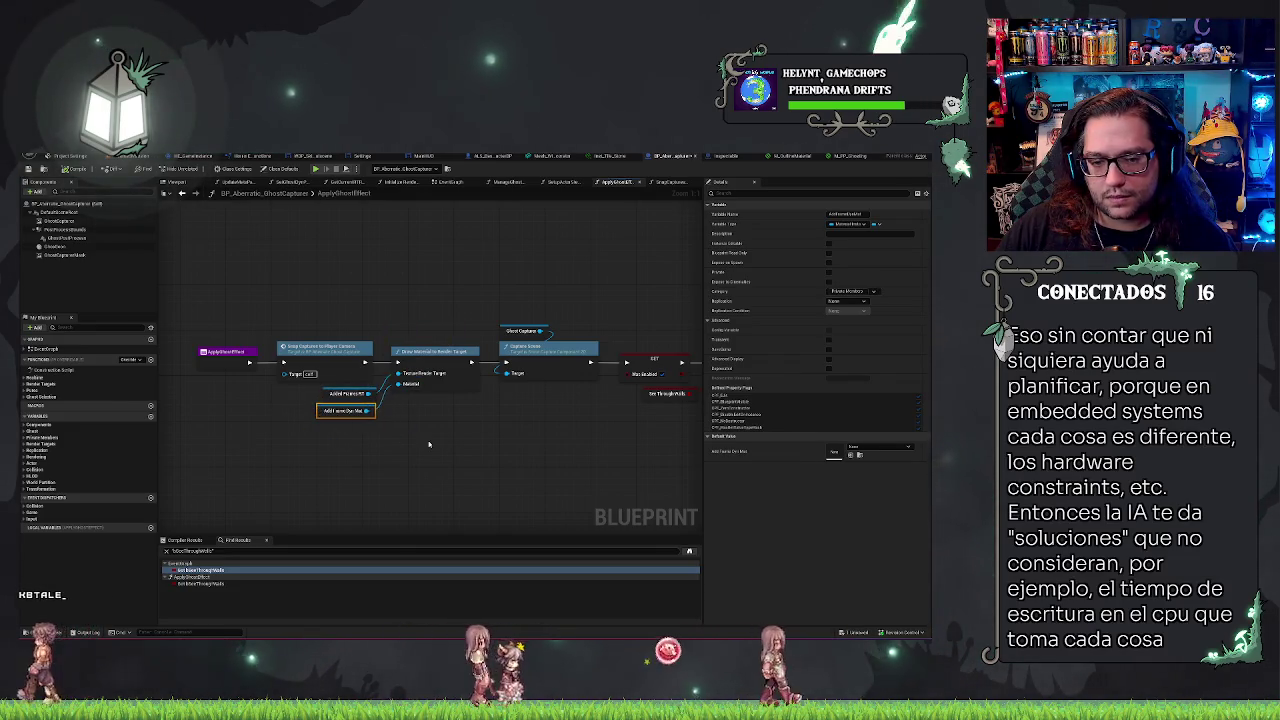
{"action": "left_click", "coordinate": [250, 310]}
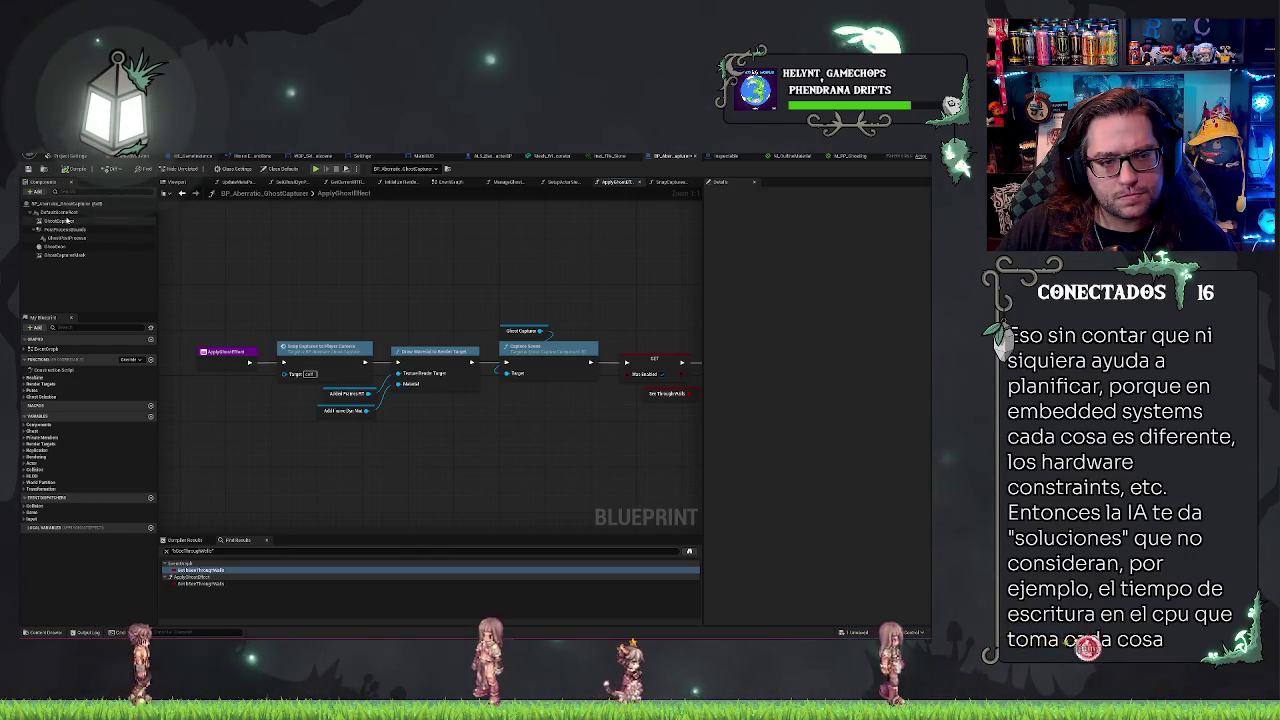
- Check GhostCapture's properties and move the Ghost Capture getter node down and left
{"action": "left_click", "coordinate": [62, 220]}
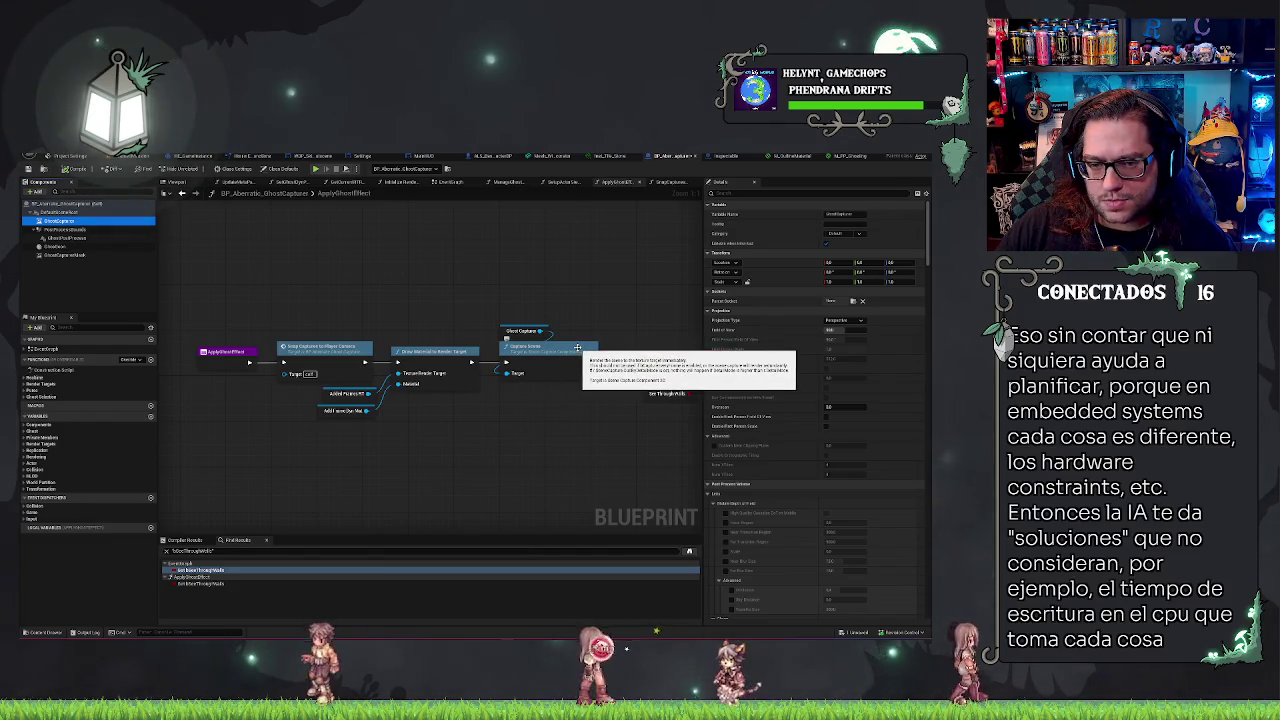
{"action": "left_click", "coordinate": [505, 341]}
{"action": "left_click_drag", "start_coordinate": [505, 341], "coordinate": [438, 415]}
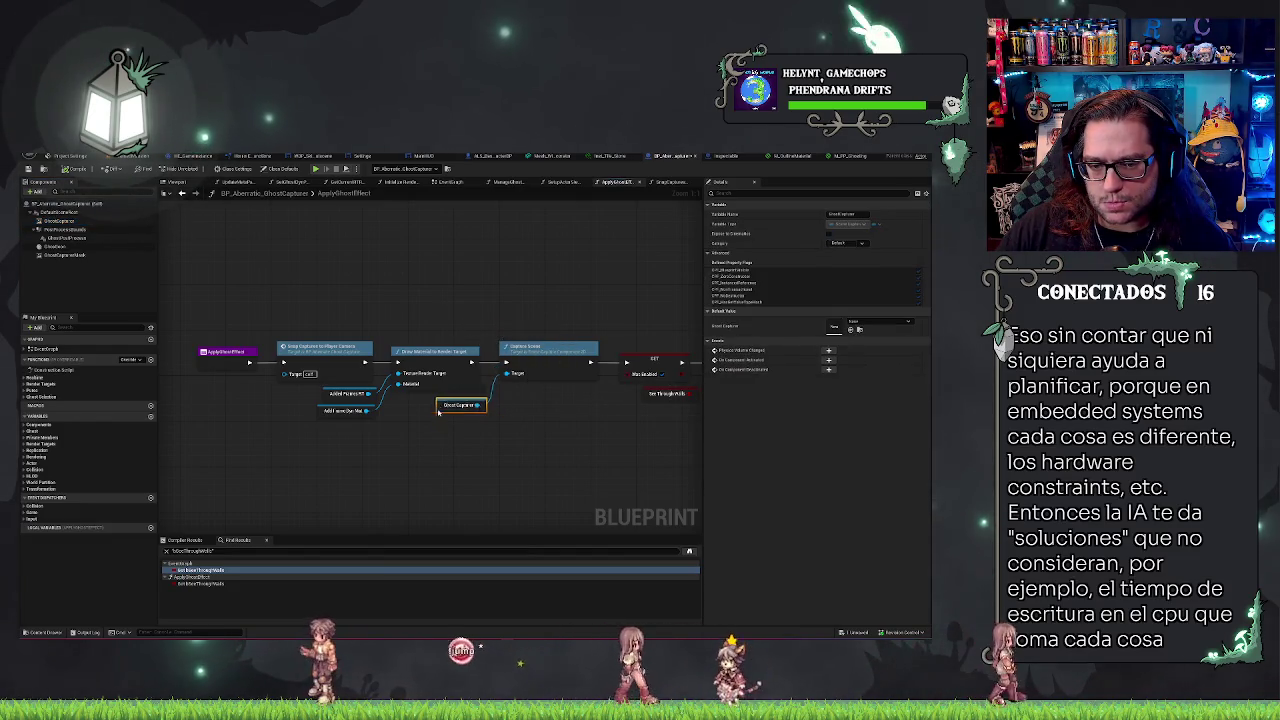
{"action": "left_click", "coordinate": [506, 422]}
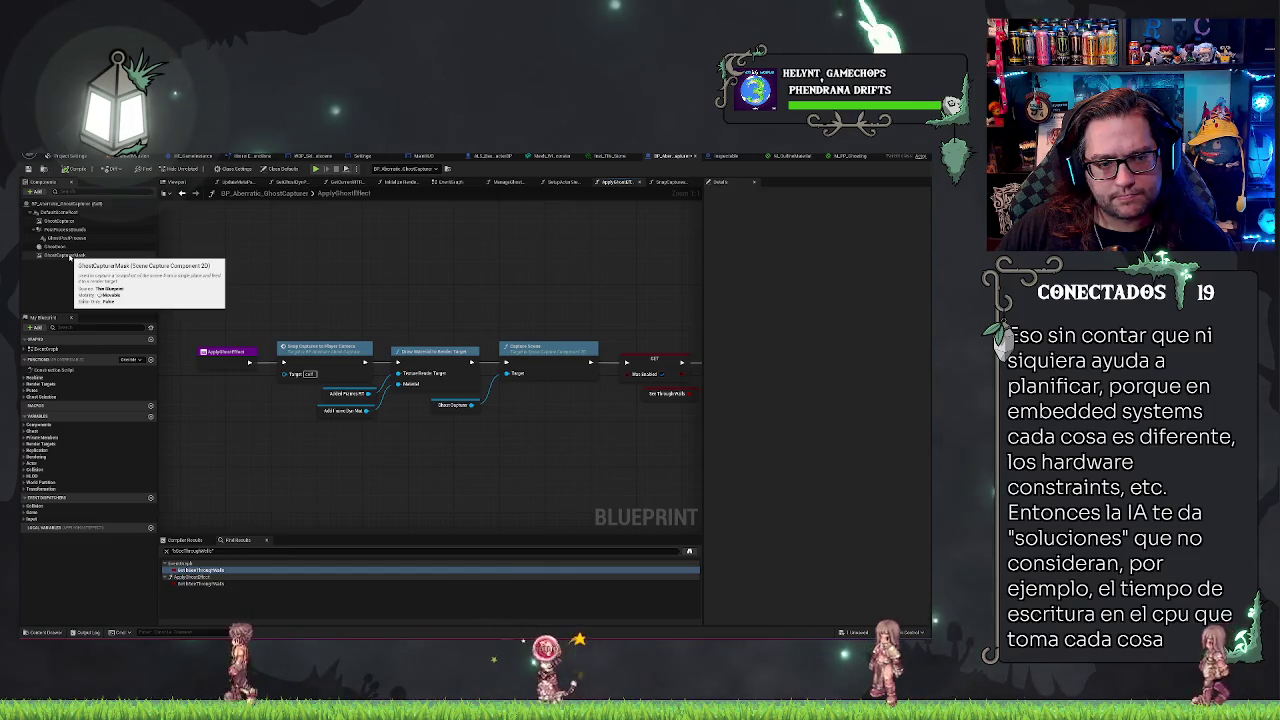
{"action": "left_click_drag", "start_coordinate": [540, 316], "coordinate": [362, 282]}
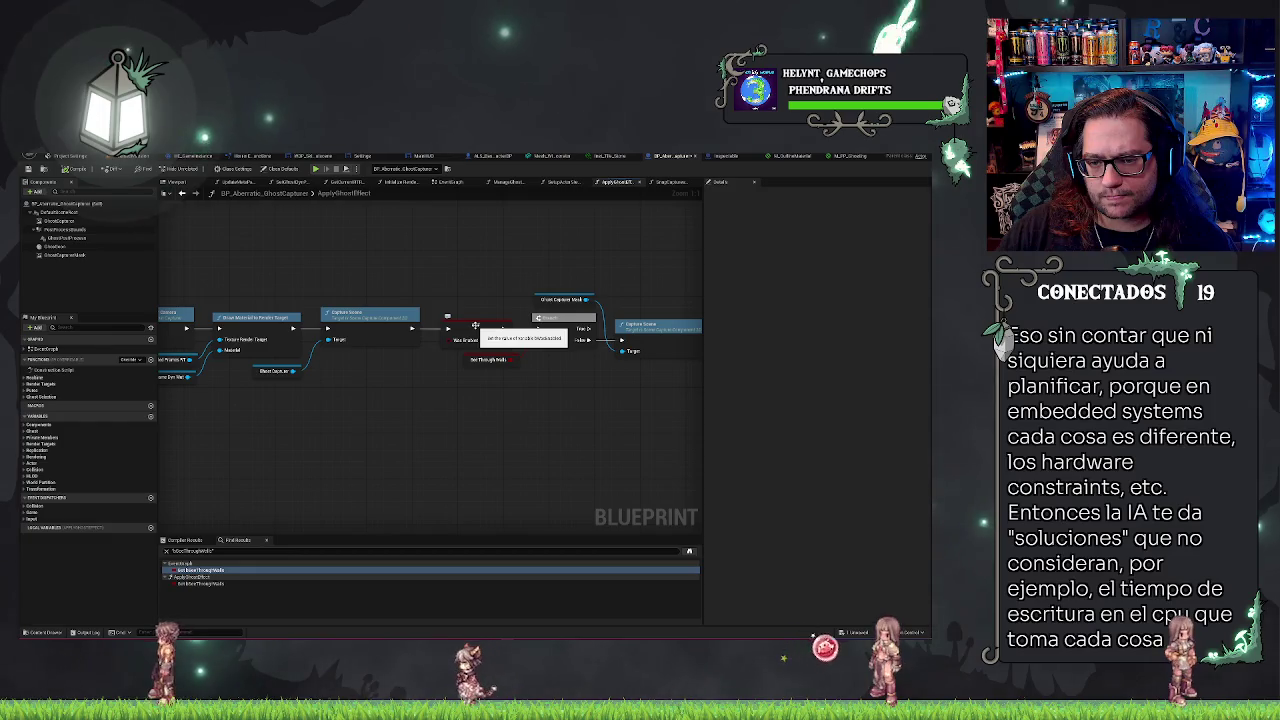
- Pan across the SET, Branch and Capture Scene nodes back to the entry, then select GhostCapture
{"action": "left_click_drag", "start_coordinate": [442, 282], "coordinate": [348, 282]}
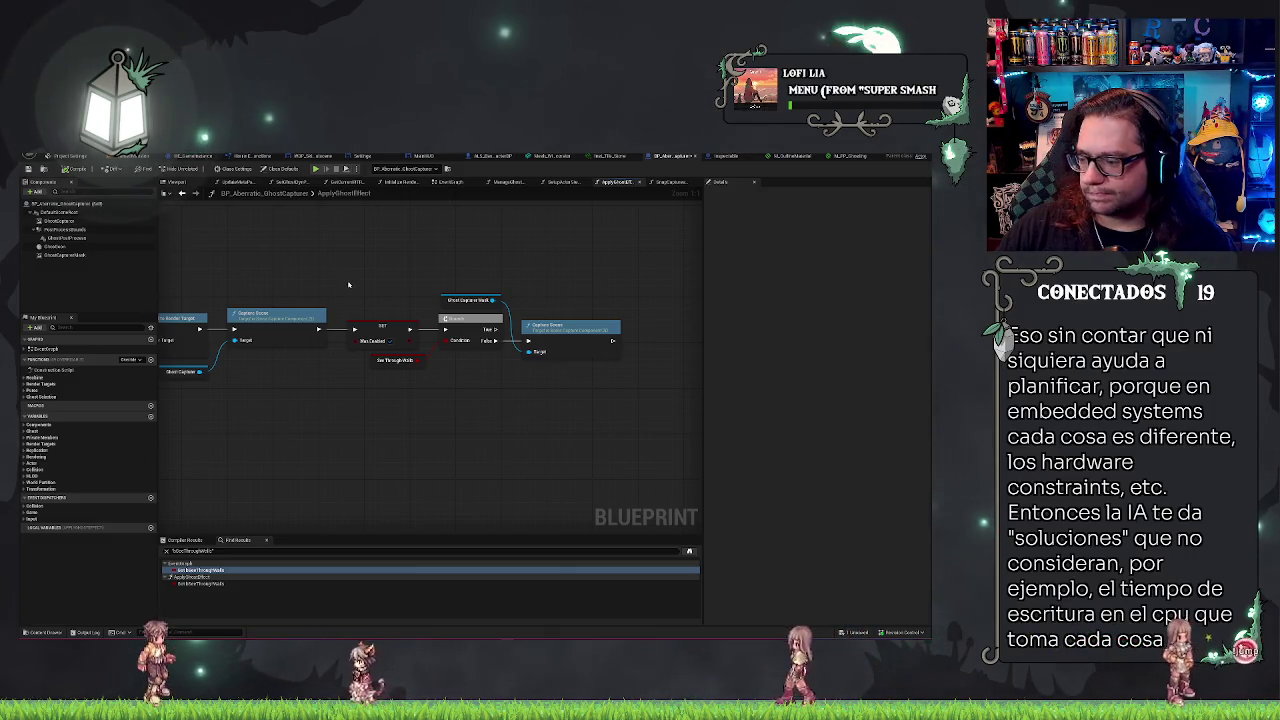
{"action": "left_click_drag", "start_coordinate": [348, 285], "coordinate": [405, 307]}
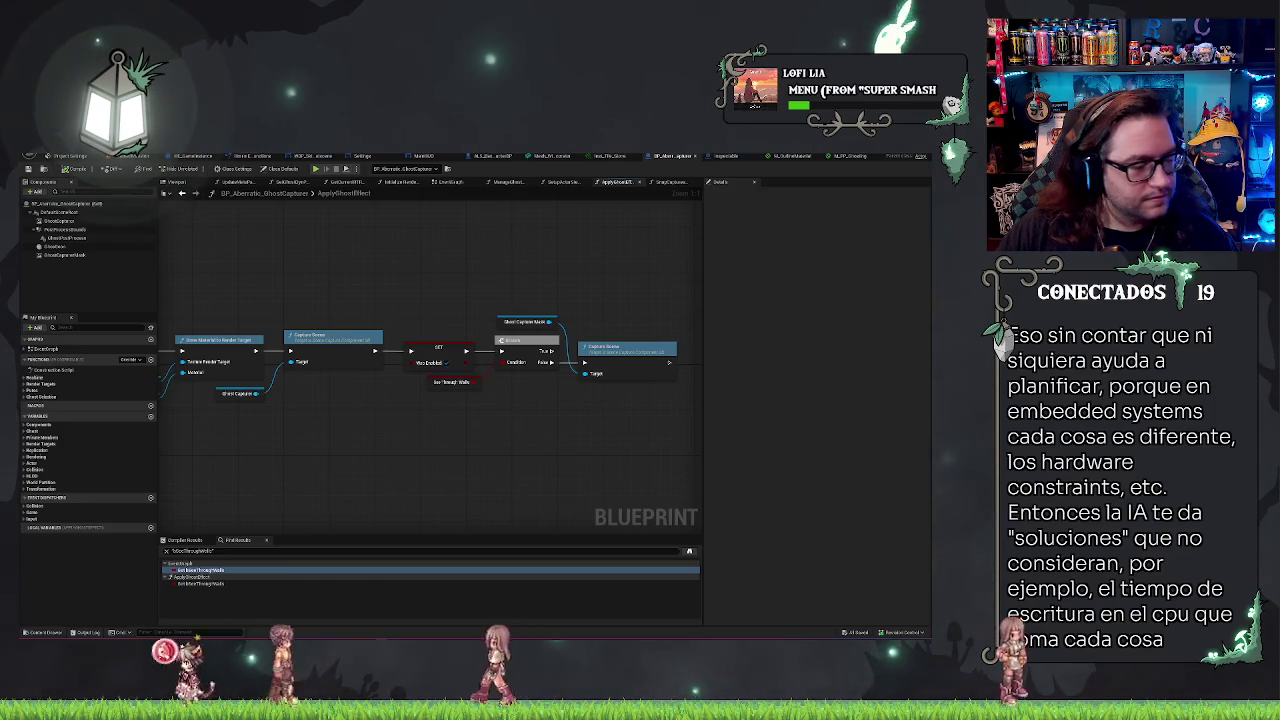
{"action": "left_click_drag", "start_coordinate": [328, 289], "coordinate": [594, 254]}
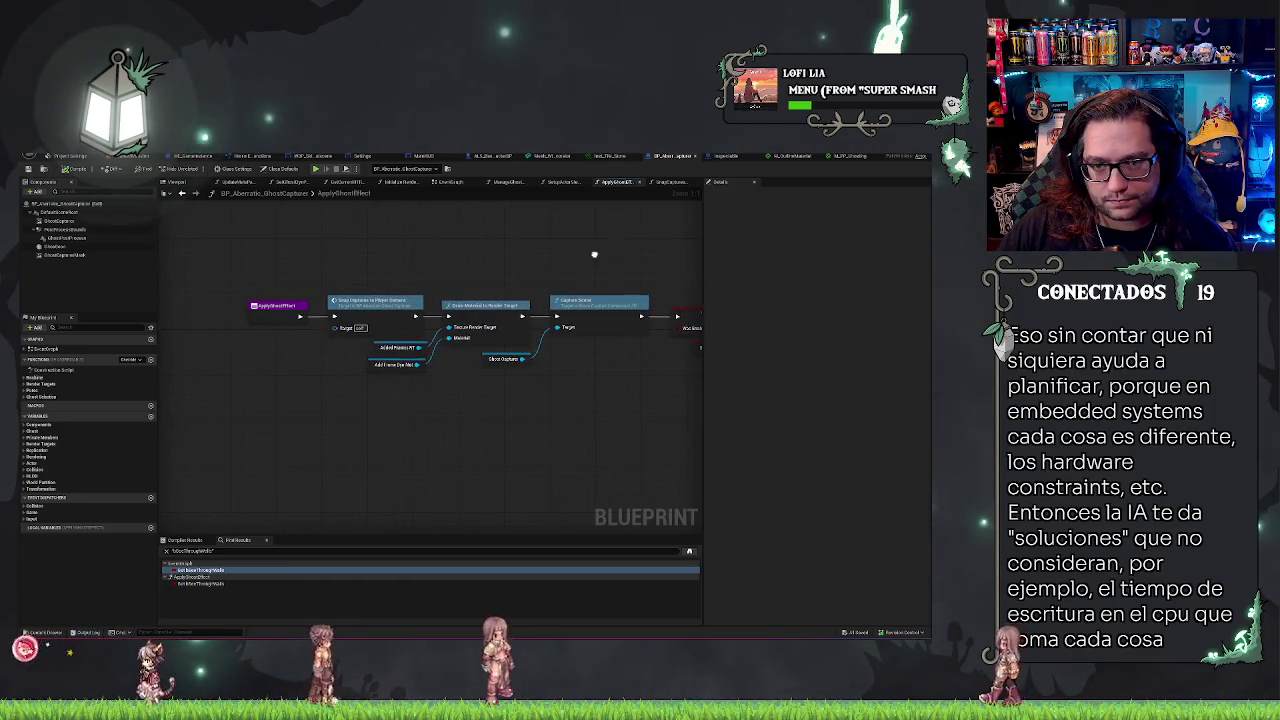
{"action": "left_click", "coordinate": [120, 221]}
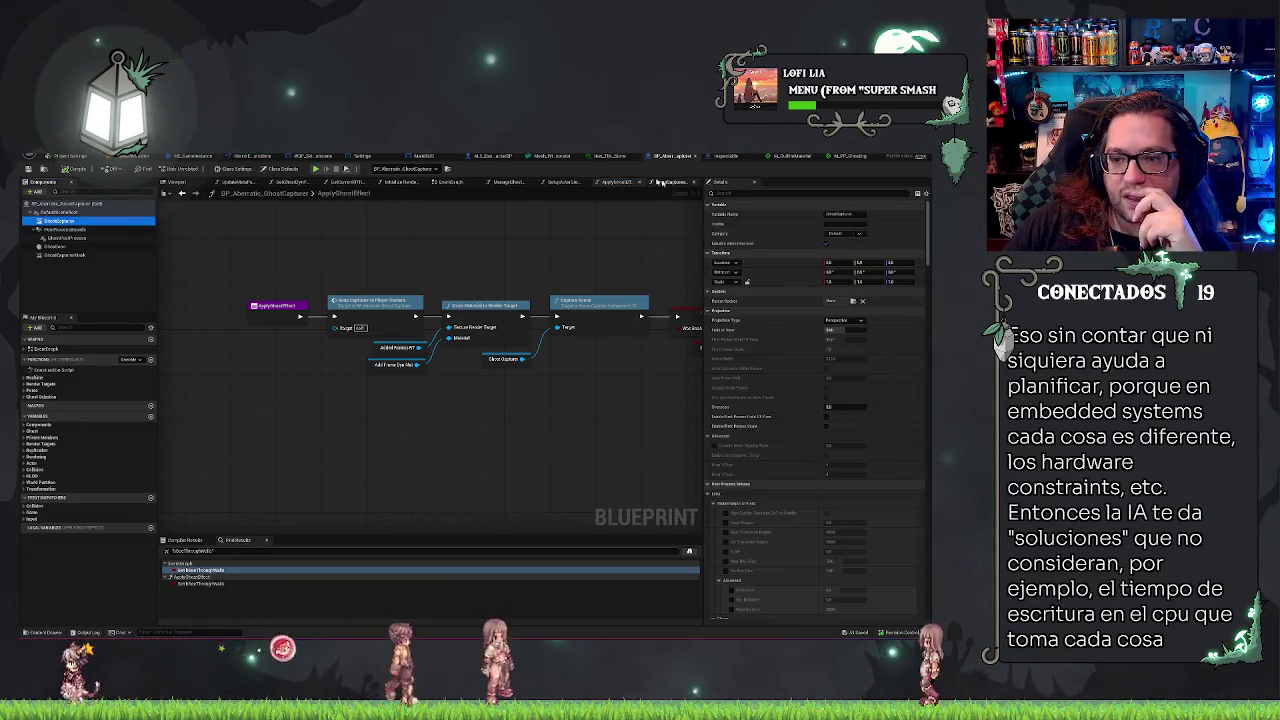
- Focus GhostCapture in the Viewport, then open SetGhostDynParametrables and inspect its Make Color and Ghost Tint nodes
{"action": "left_click", "coordinate": [176, 183]}
{"action": "key", "text": "f"}
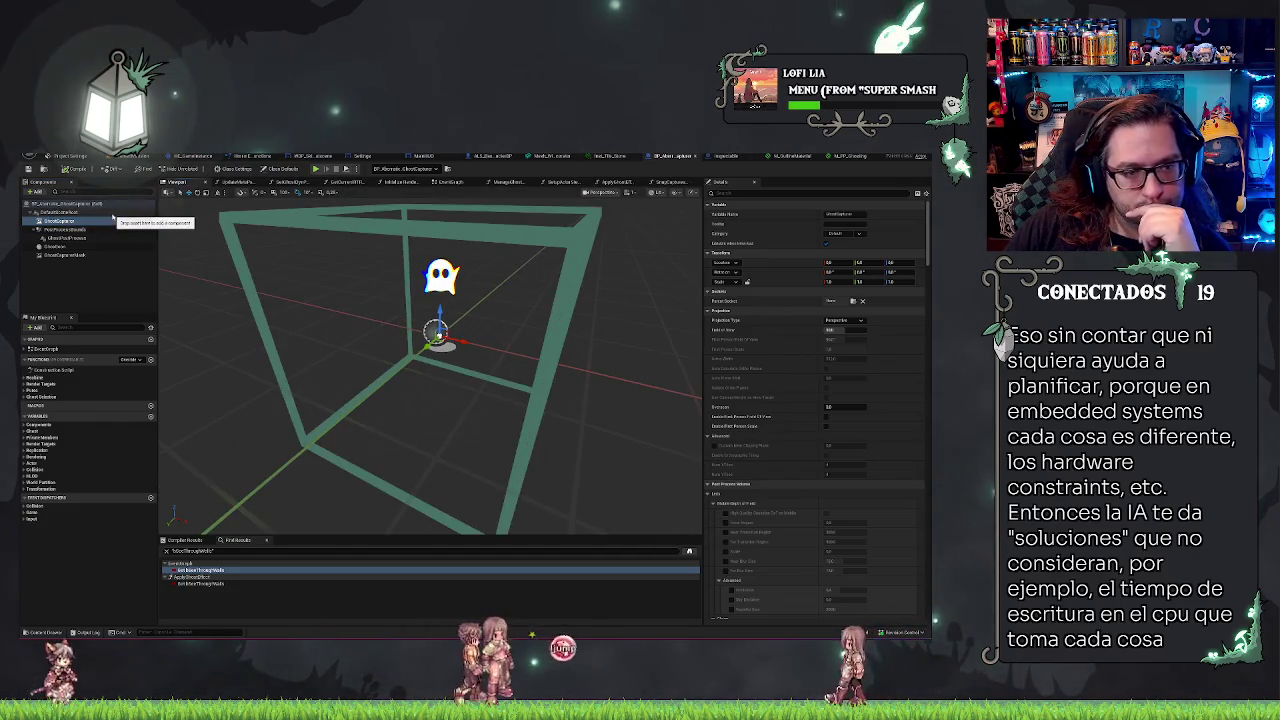
{"action": "left_click", "coordinate": [247, 183]}
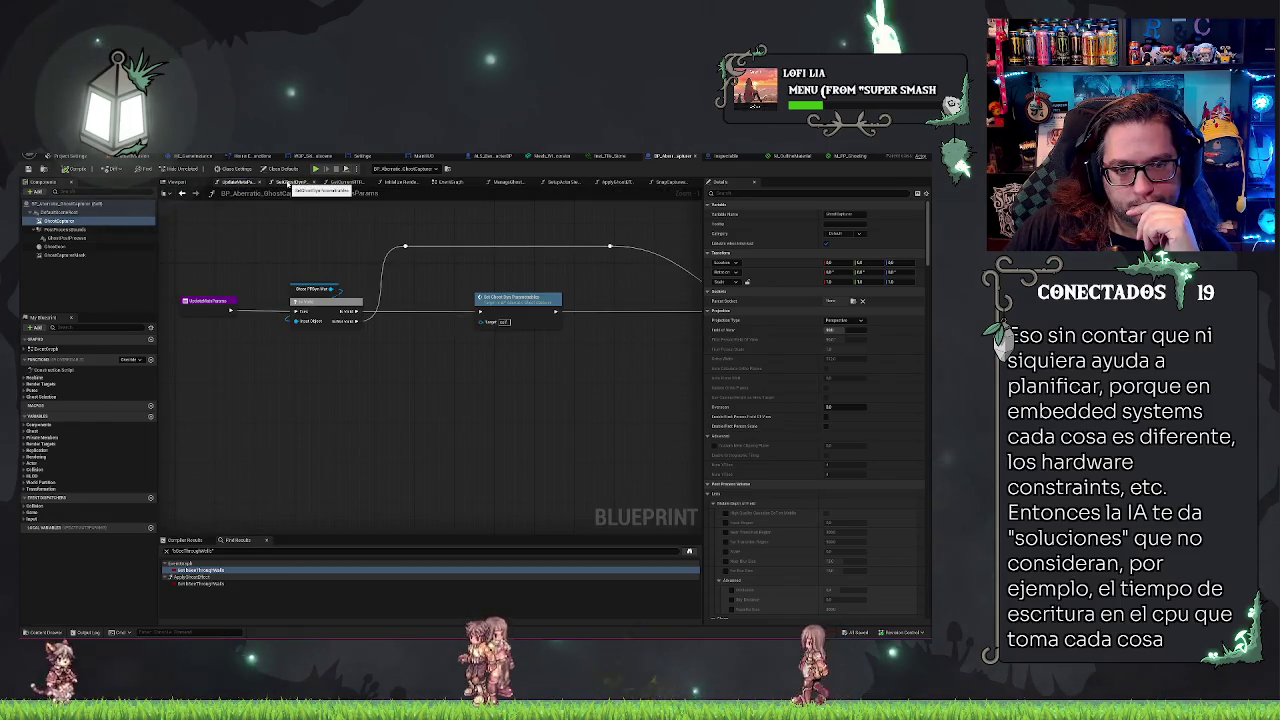
{"action": "left_click", "coordinate": [290, 182]}
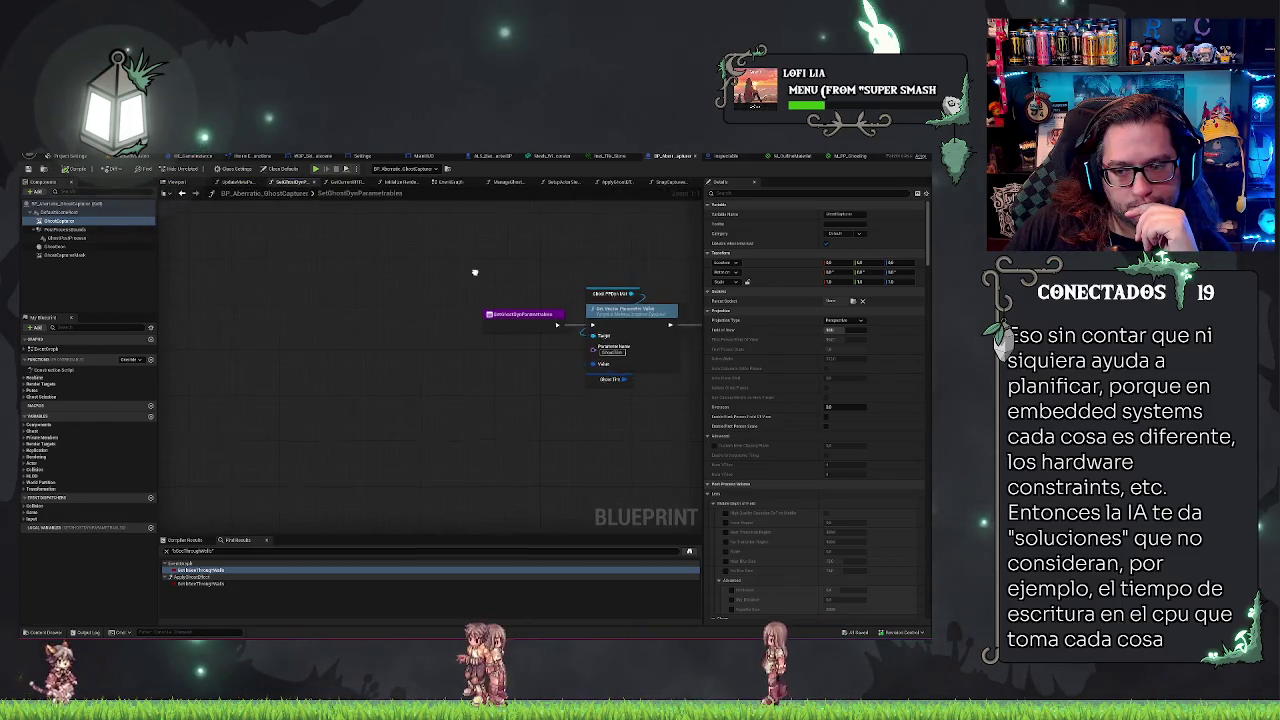
{"action": "mouse_move", "coordinate": [430, 290]}
{"action": "left_mouse_down"}
{"action": "mouse_move", "coordinate": [466, 251]}
{"action": "mouse_move", "coordinate": [466, 263]}
{"action": "left_mouse_up"}
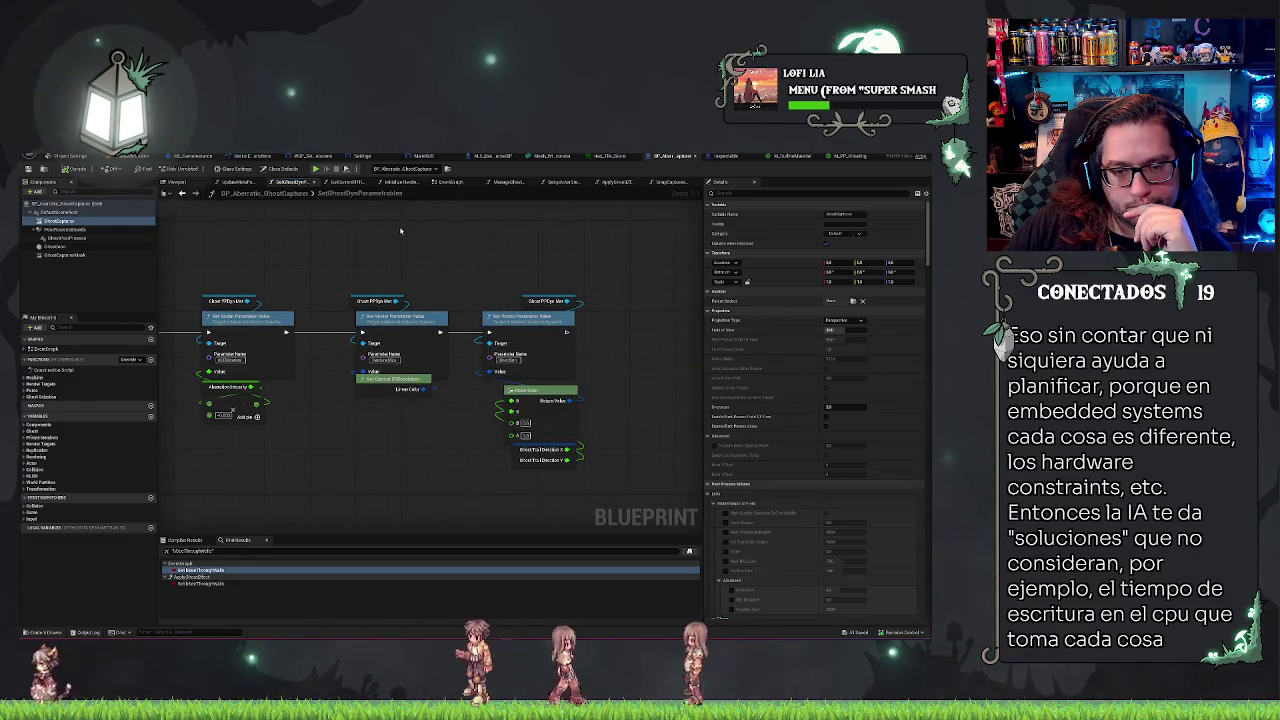
{"action": "scroll", "coordinate": [399, 237], "scroll_direction": "down", "scroll_amount": 4}
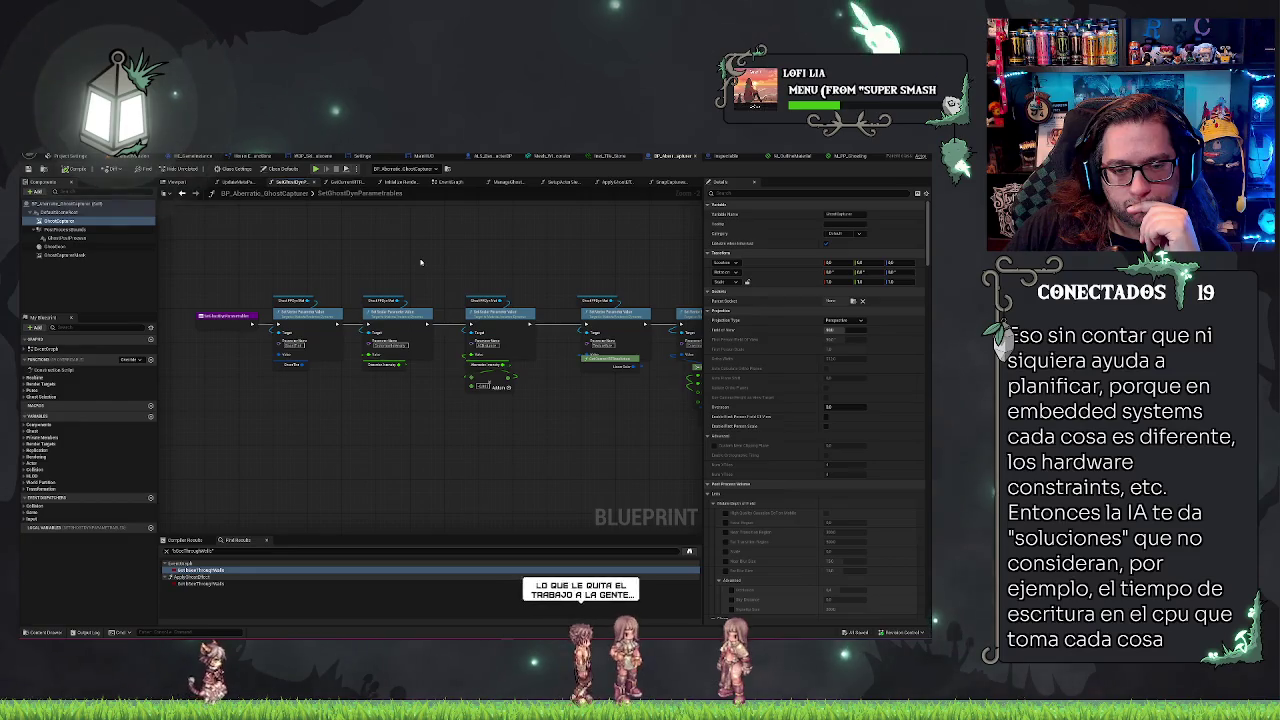
{"action": "scroll", "coordinate": [492, 268], "scroll_direction": "up", "scroll_amount": 1}
{"action": "left_click_drag", "start_coordinate": [492, 268], "coordinate": [443, 266]}
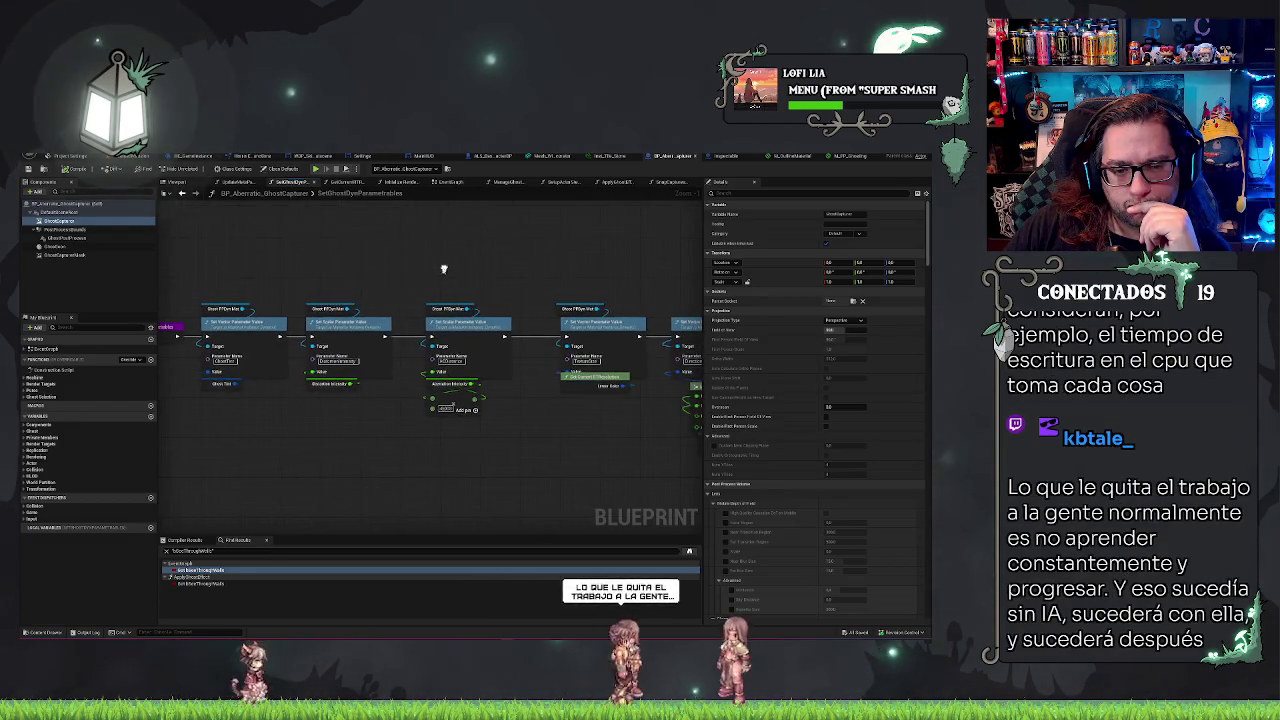
- Return to the UpdateMatsParams graph and pan to its divide-by-zero guard section
{"action": "left_click", "coordinate": [236, 182]}
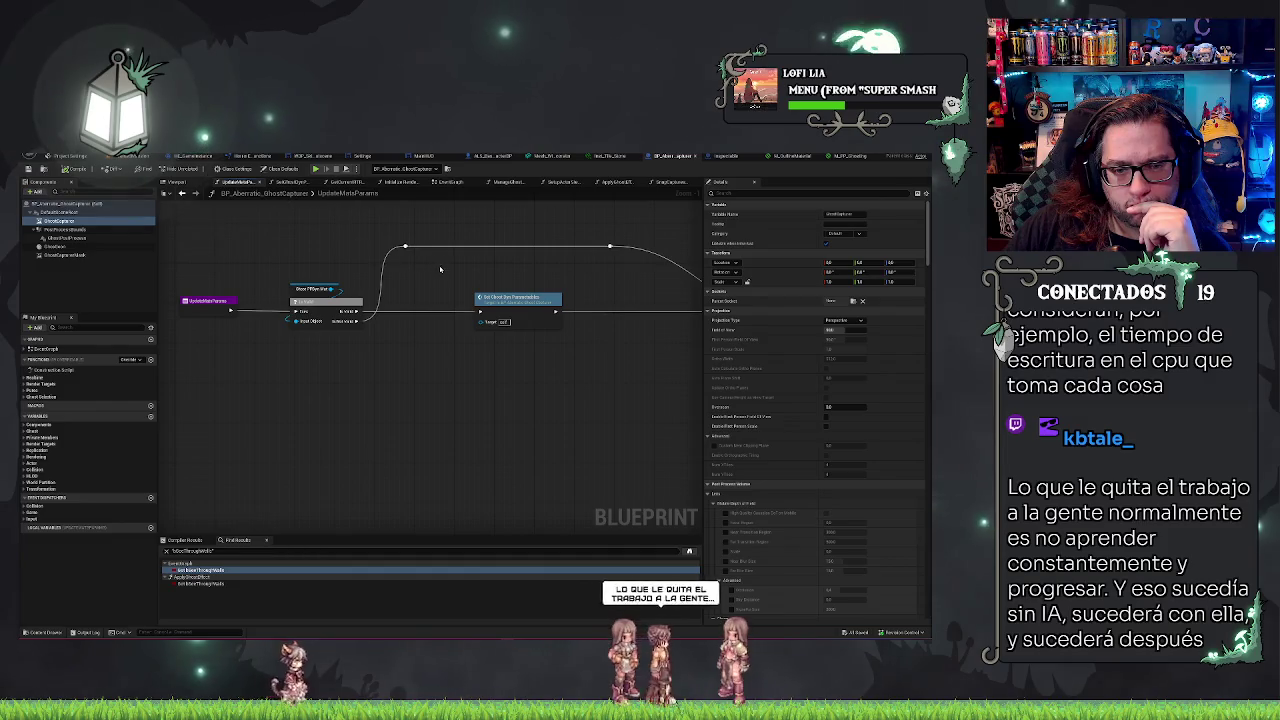
{"action": "mouse_move", "coordinate": [452, 338]}
{"action": "left_mouse_down"}
{"action": "mouse_move", "coordinate": [416, 340]}
{"action": "mouse_move", "coordinate": [447, 352]}
{"action": "mouse_move", "coordinate": [360, 365]}
{"action": "mouse_move", "coordinate": [260, 366]}
{"action": "left_mouse_up"}
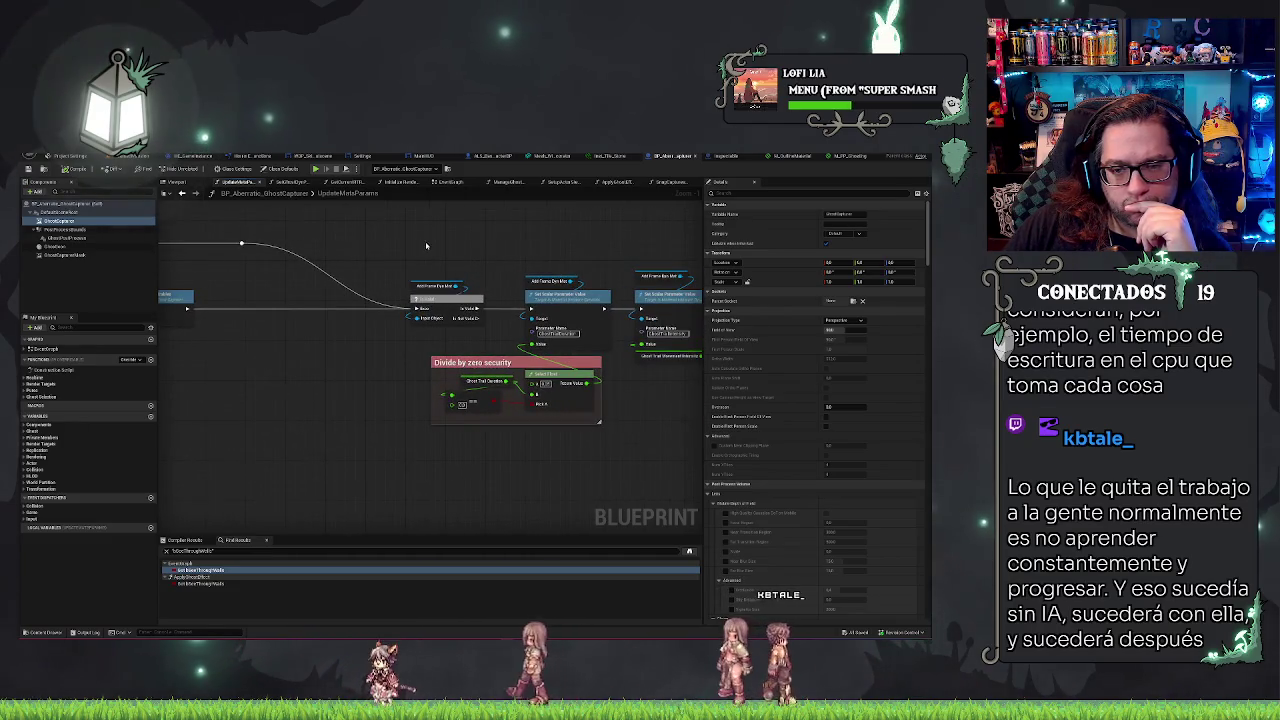
{"action": "left_click_drag", "start_coordinate": [426, 245], "coordinate": [271, 269]}
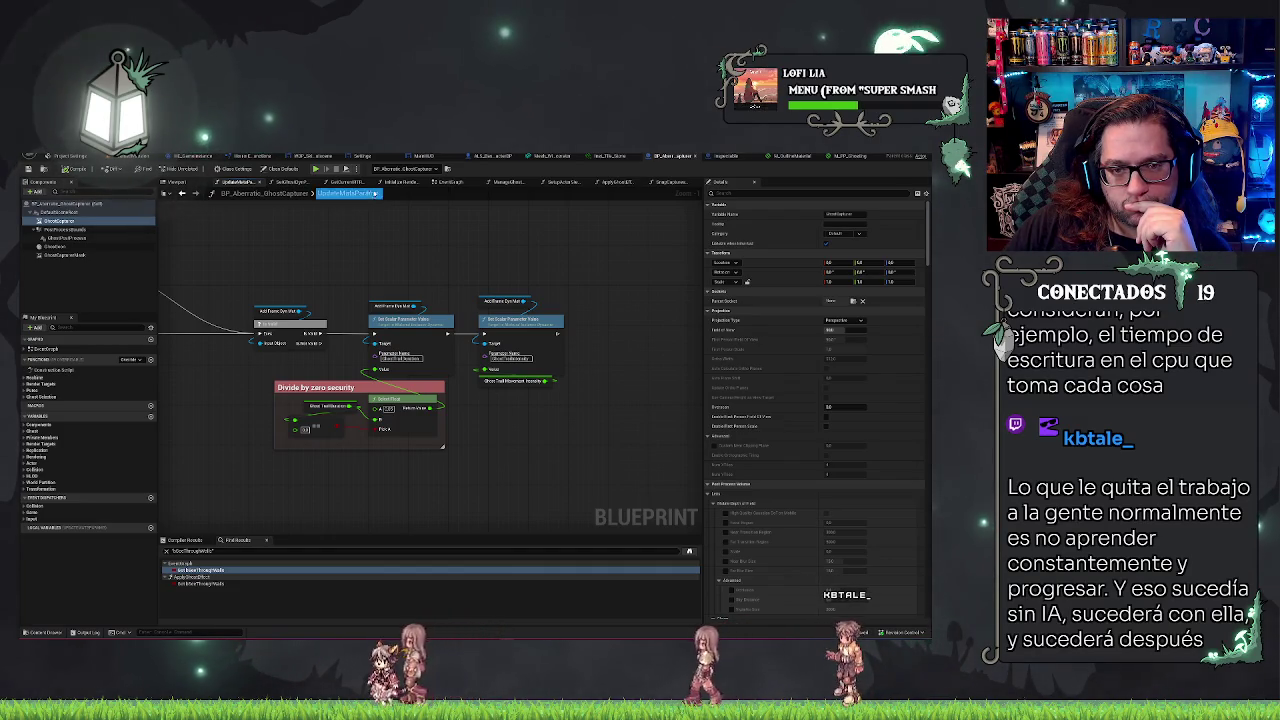
{"action": "key", "text": "Return"}
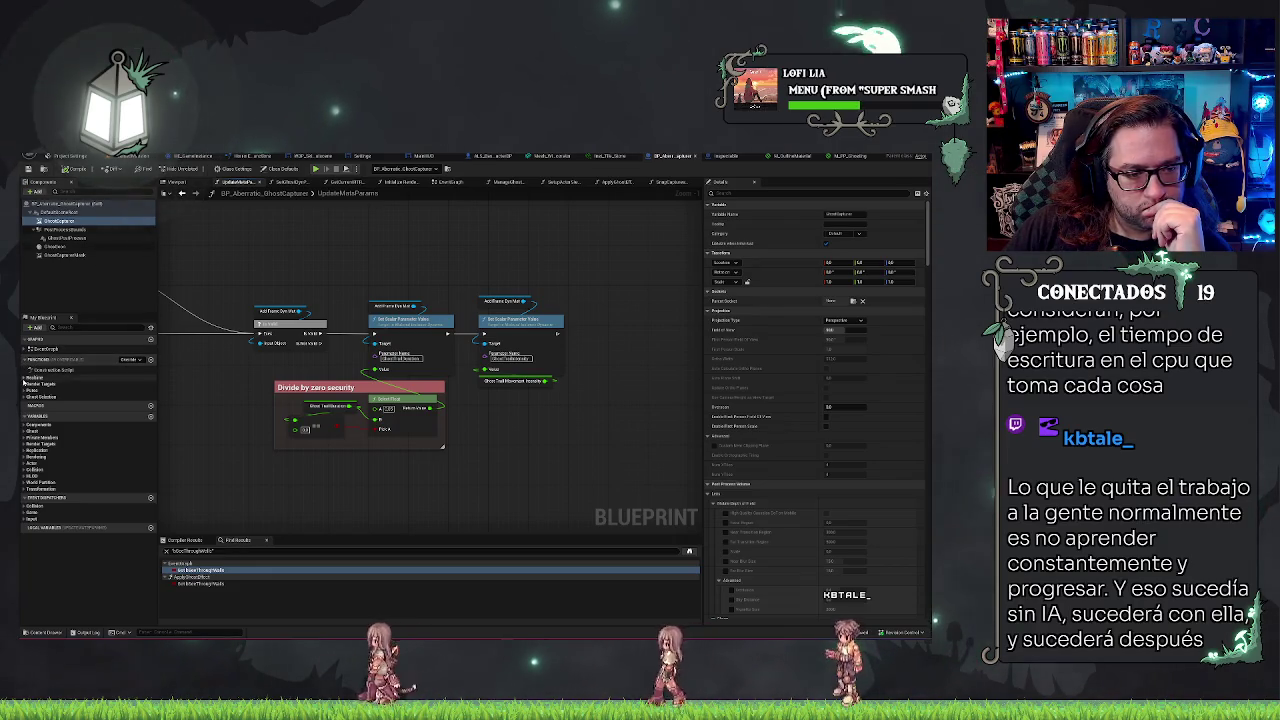
- Expand the Render Targets, Ghost Selection and Visual Effects groups and open ApplyGhostEffect
{"action": "left_click", "coordinate": [25, 385]}
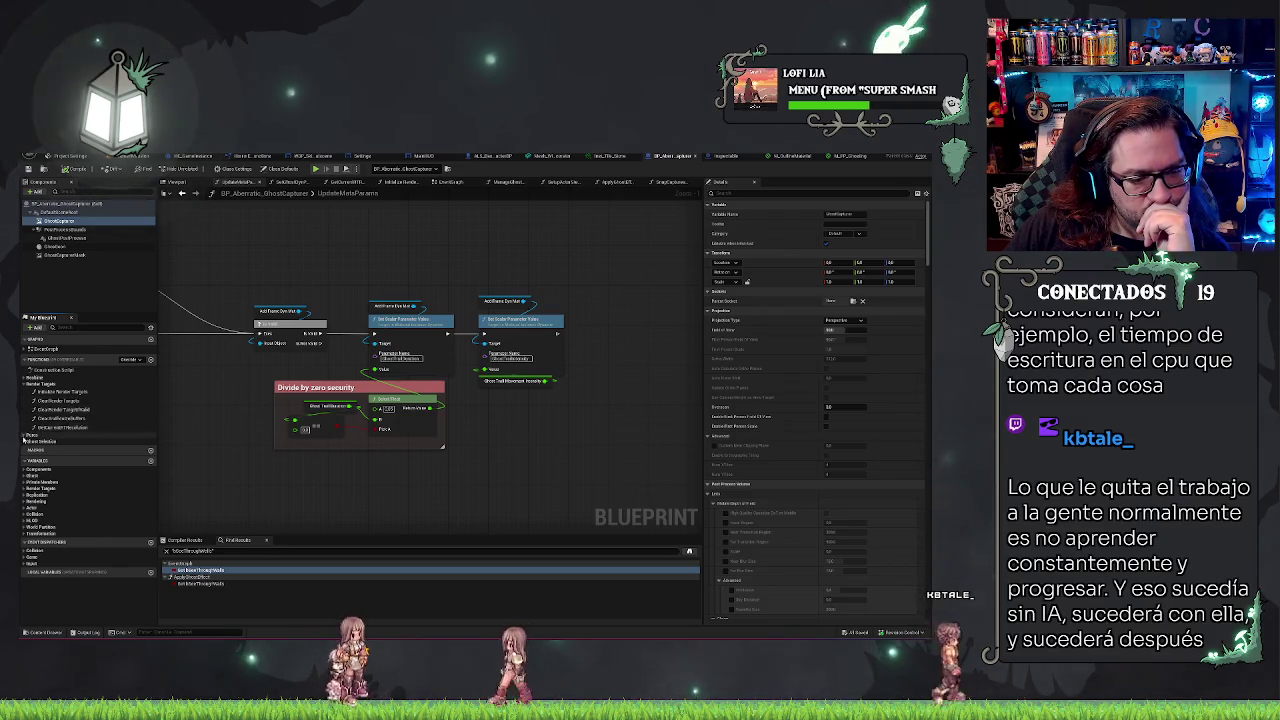
{"action": "left_click", "coordinate": [30, 441]}
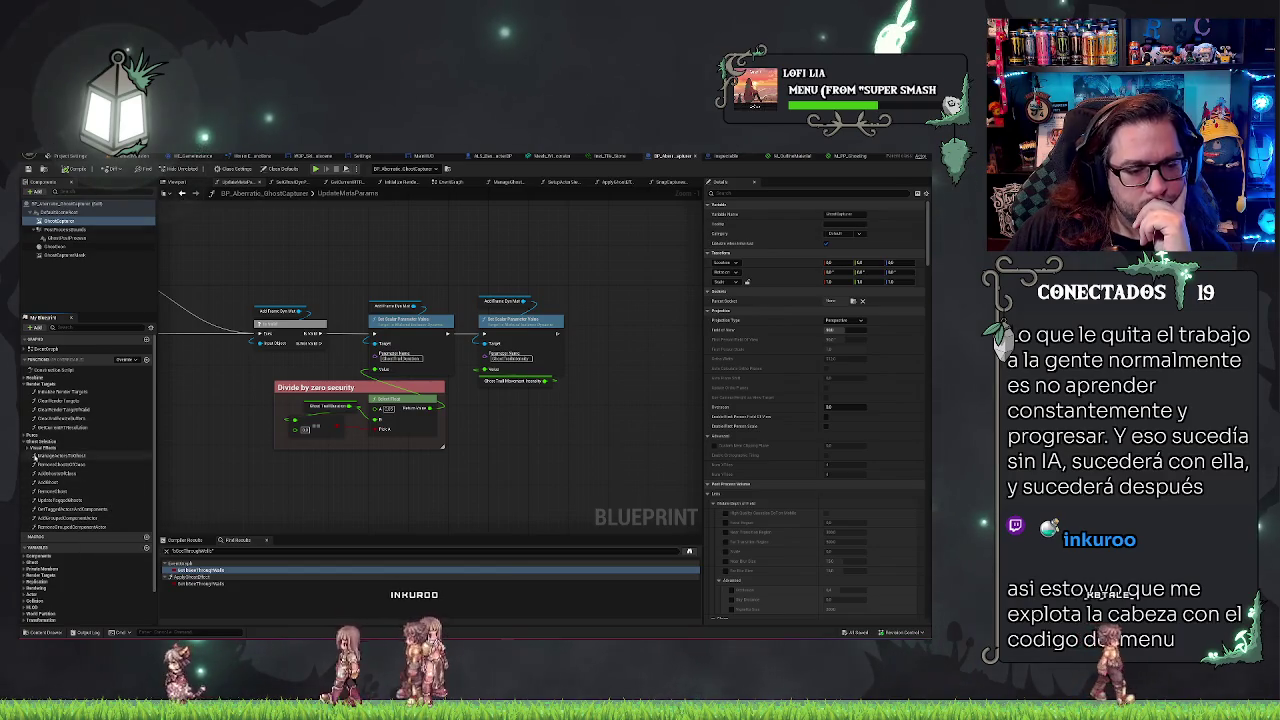
{"action": "left_click", "coordinate": [29, 449]}
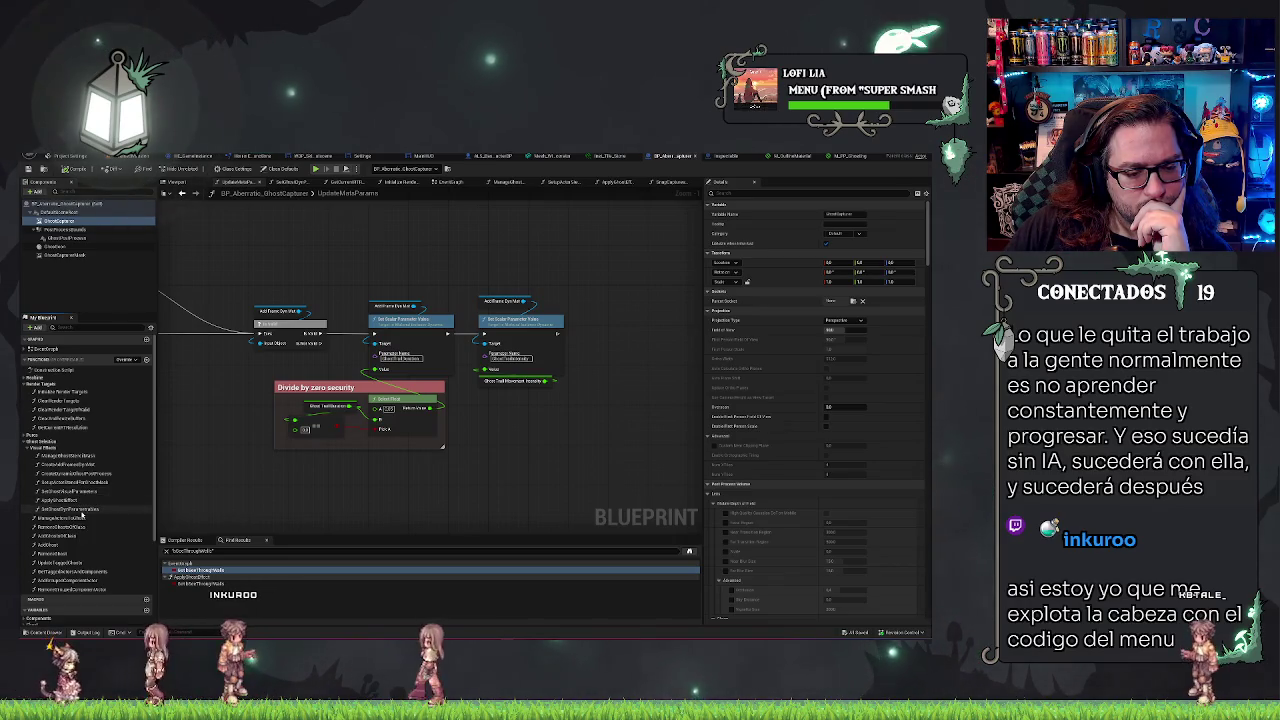
{"action": "double_click", "coordinate": [72, 500]}
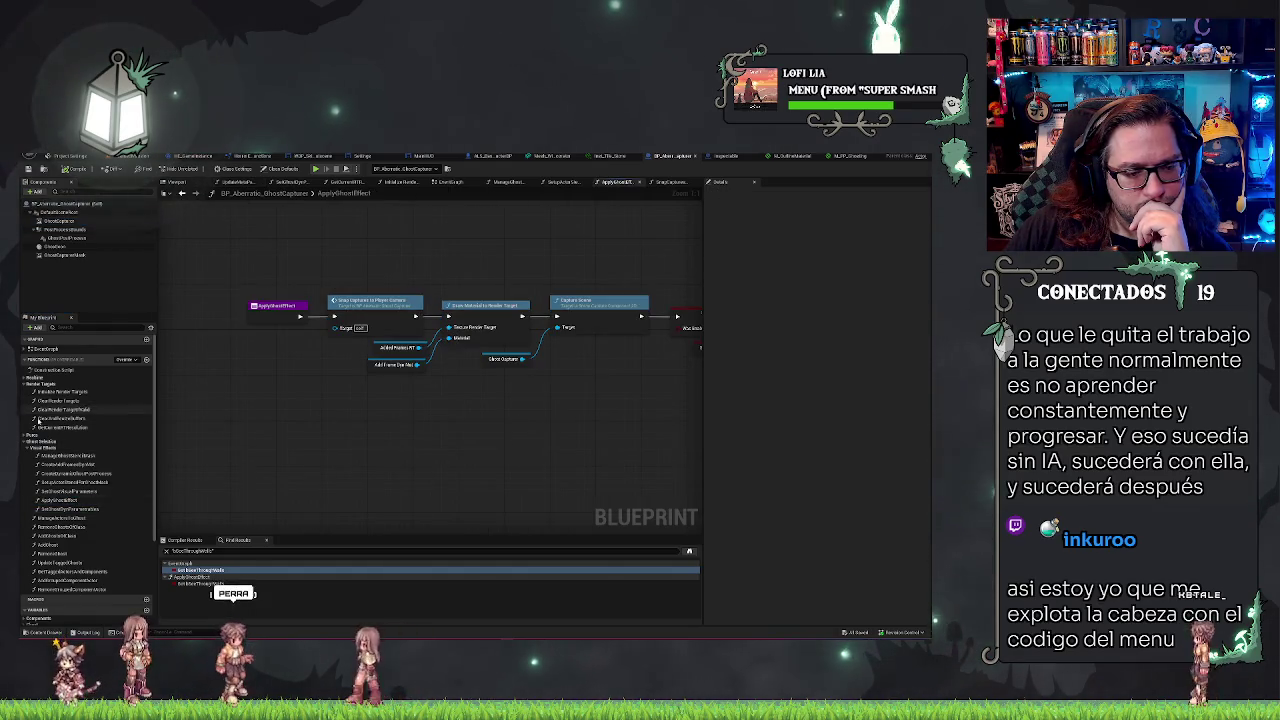
- Open GetGhostingMaterial and inspect its nested branches and top Return Nodes
{"action": "left_click", "coordinate": [27, 436]}
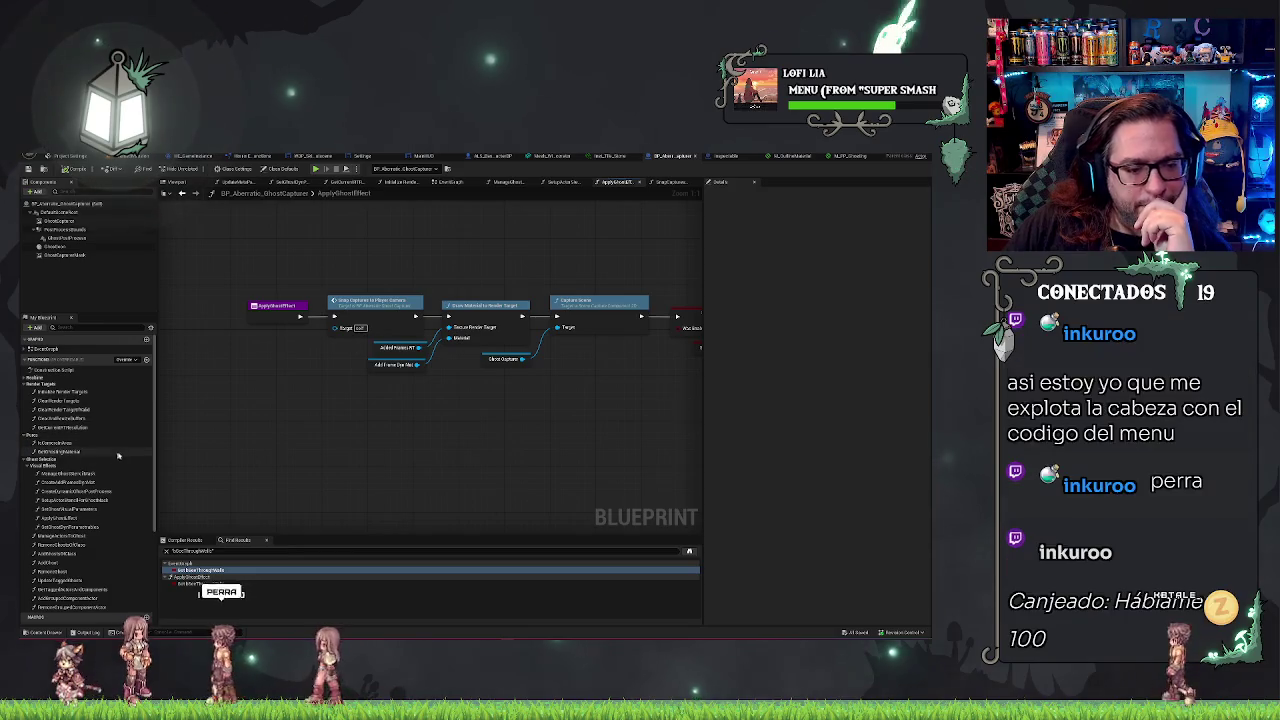
{"action": "double_click", "coordinate": [72, 452]}
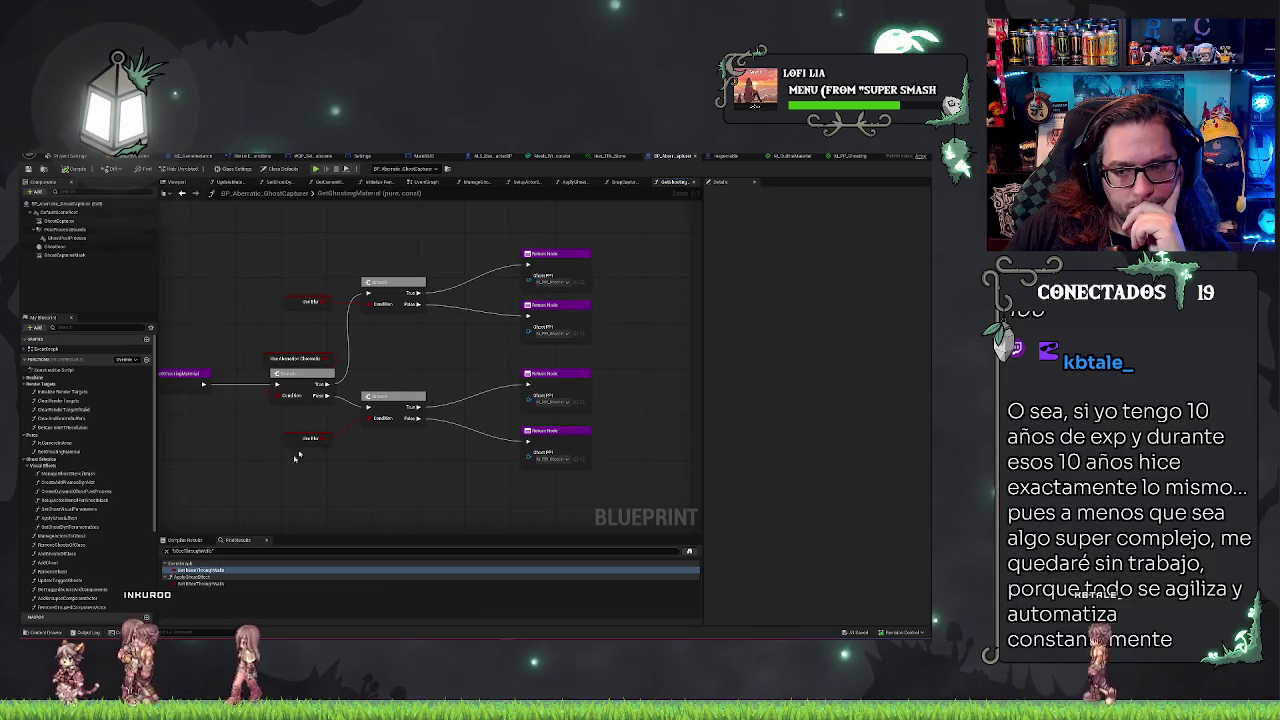
{"action": "left_click_drag", "start_coordinate": [583, 226], "coordinate": [565, 354]}
{"action": "left_click", "coordinate": [452, 488]}
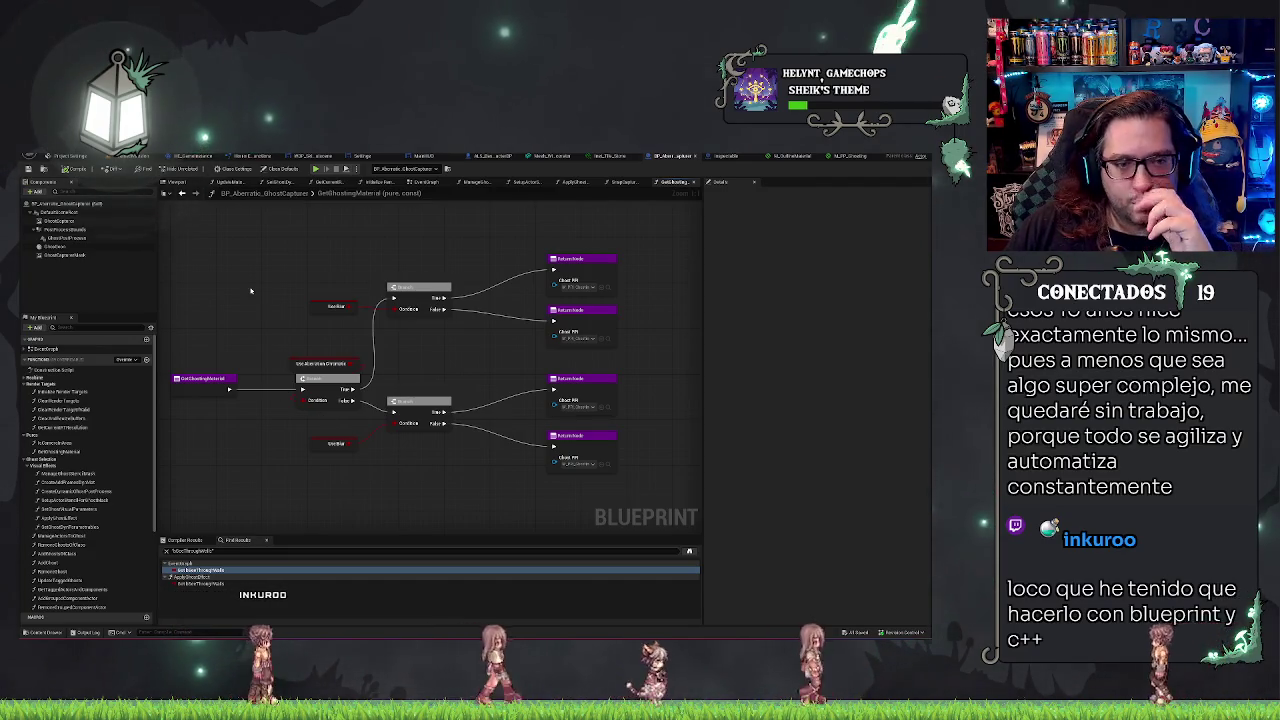
{"action": "left_click_drag", "start_coordinate": [251, 290], "coordinate": [279, 296]}
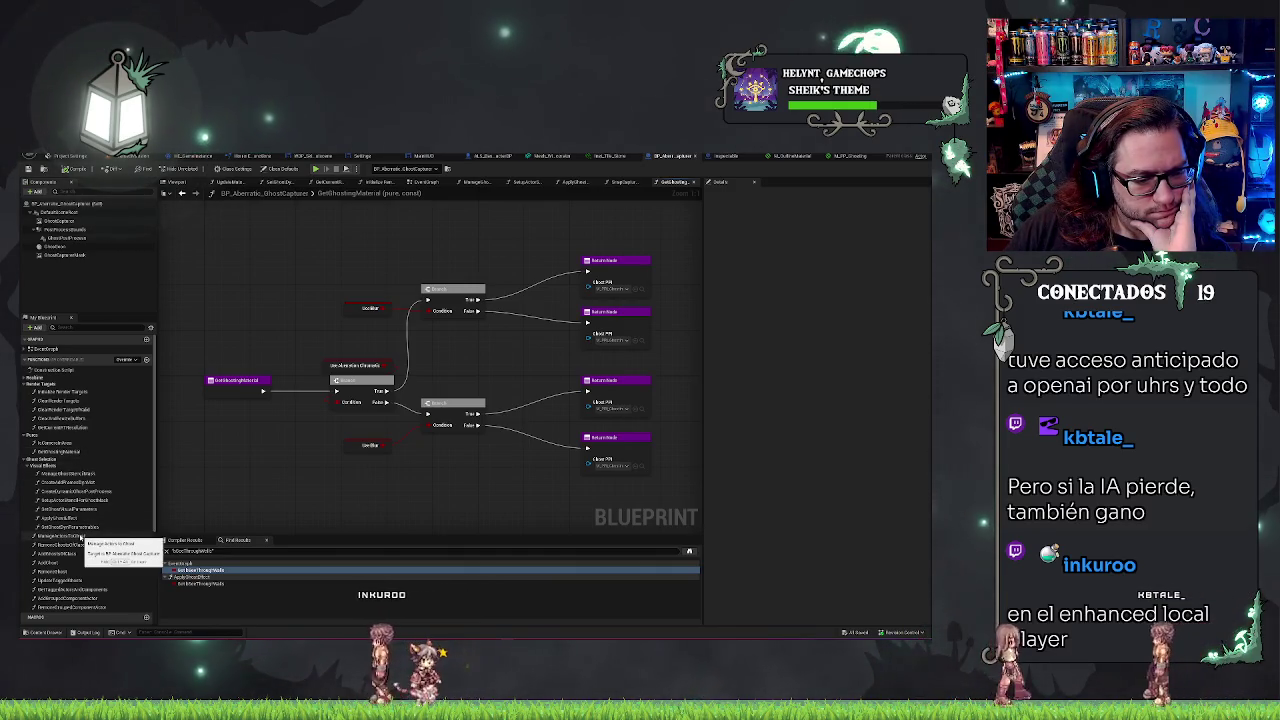
- Open ManageActorsToGhost and frame the Get All Actors Of Class, For Each Loop and SET nodes
{"action": "double_click", "coordinate": [71, 538]}
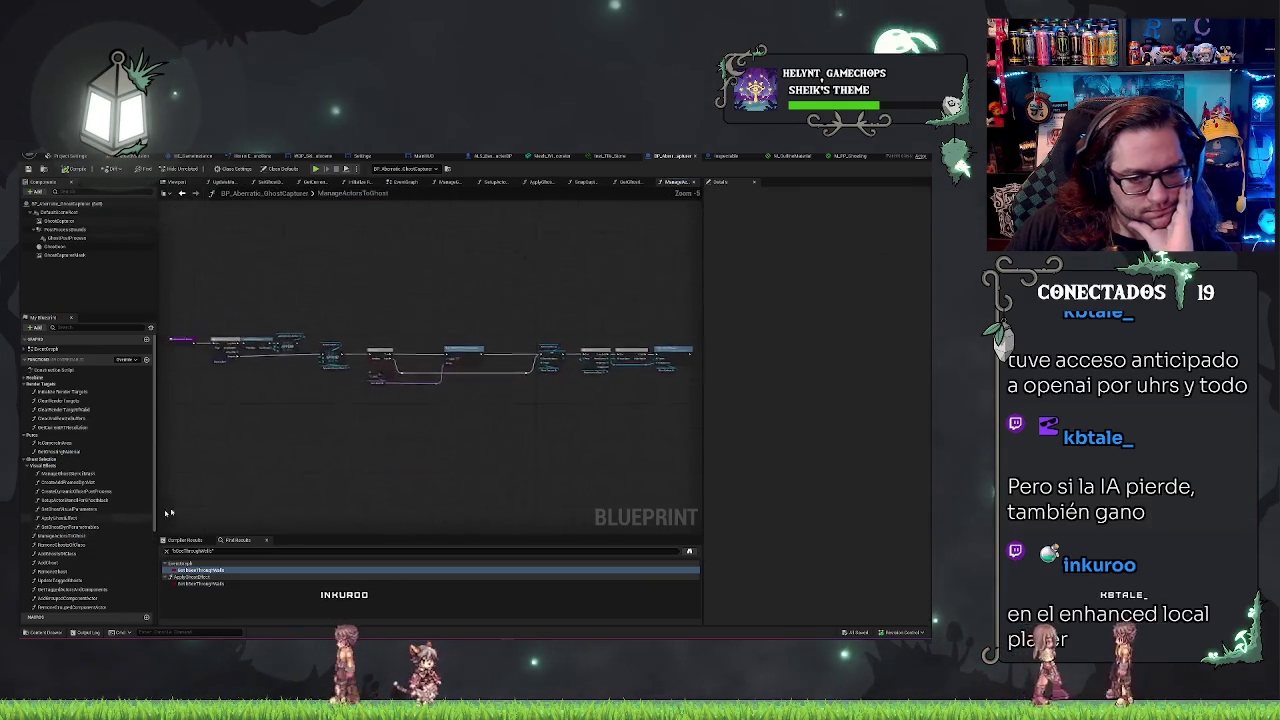
{"action": "left_click_drag", "start_coordinate": [438, 388], "coordinate": [371, 471]}
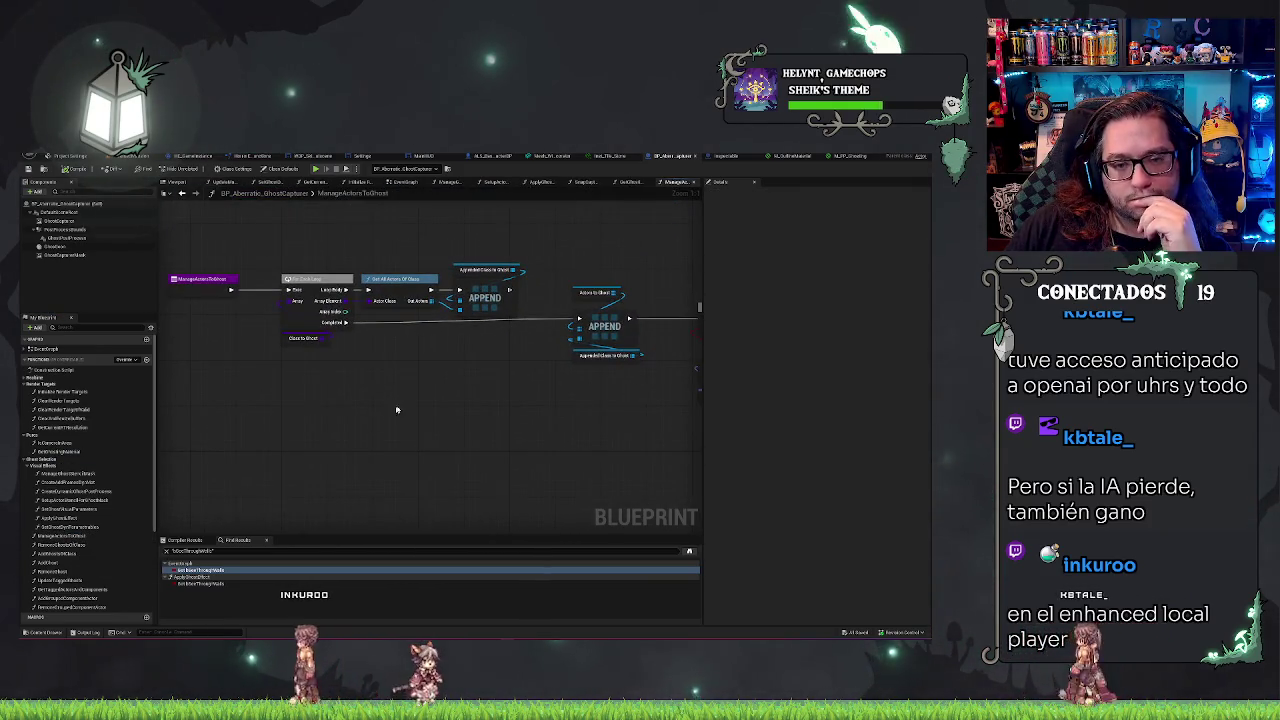
{"action": "mouse_move", "coordinate": [311, 241]}
{"action": "left_mouse_down"}
{"action": "mouse_move", "coordinate": [316, 368]}
{"action": "mouse_move", "coordinate": [343, 380]}
{"action": "mouse_move", "coordinate": [338, 258]}
{"action": "left_mouse_up"}
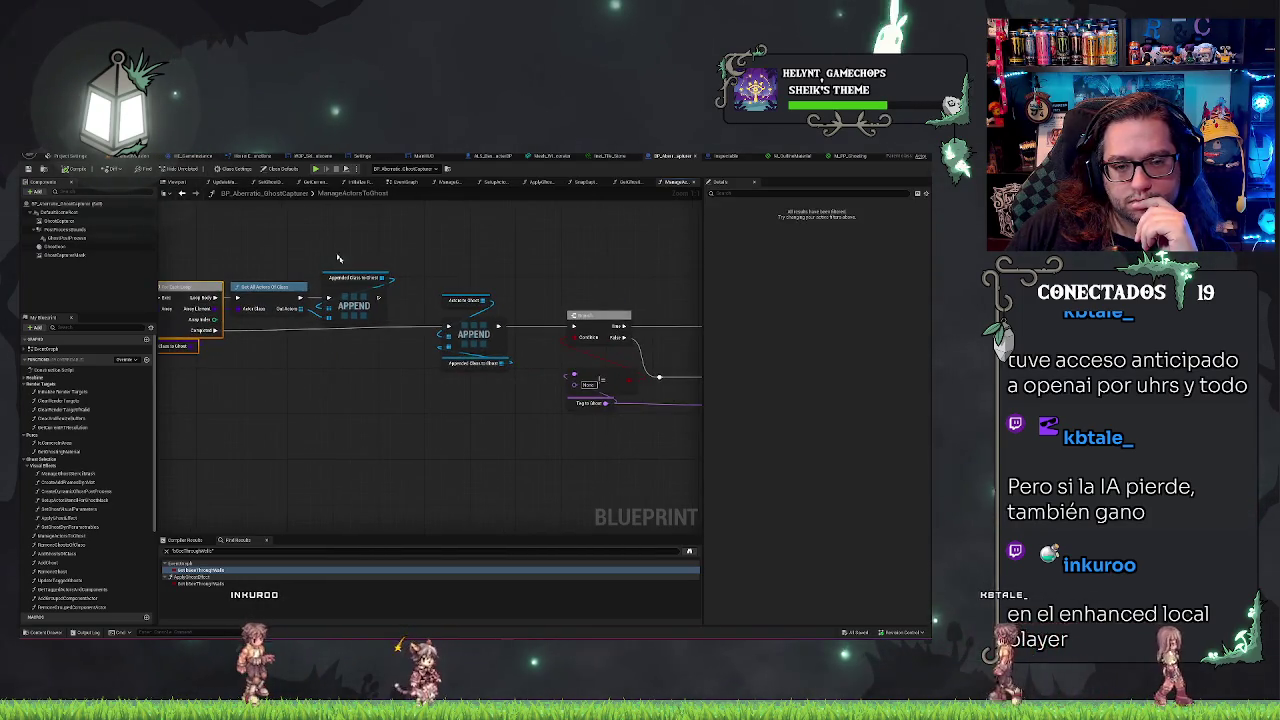
{"action": "left_click_drag", "start_coordinate": [401, 386], "coordinate": [296, 393]}
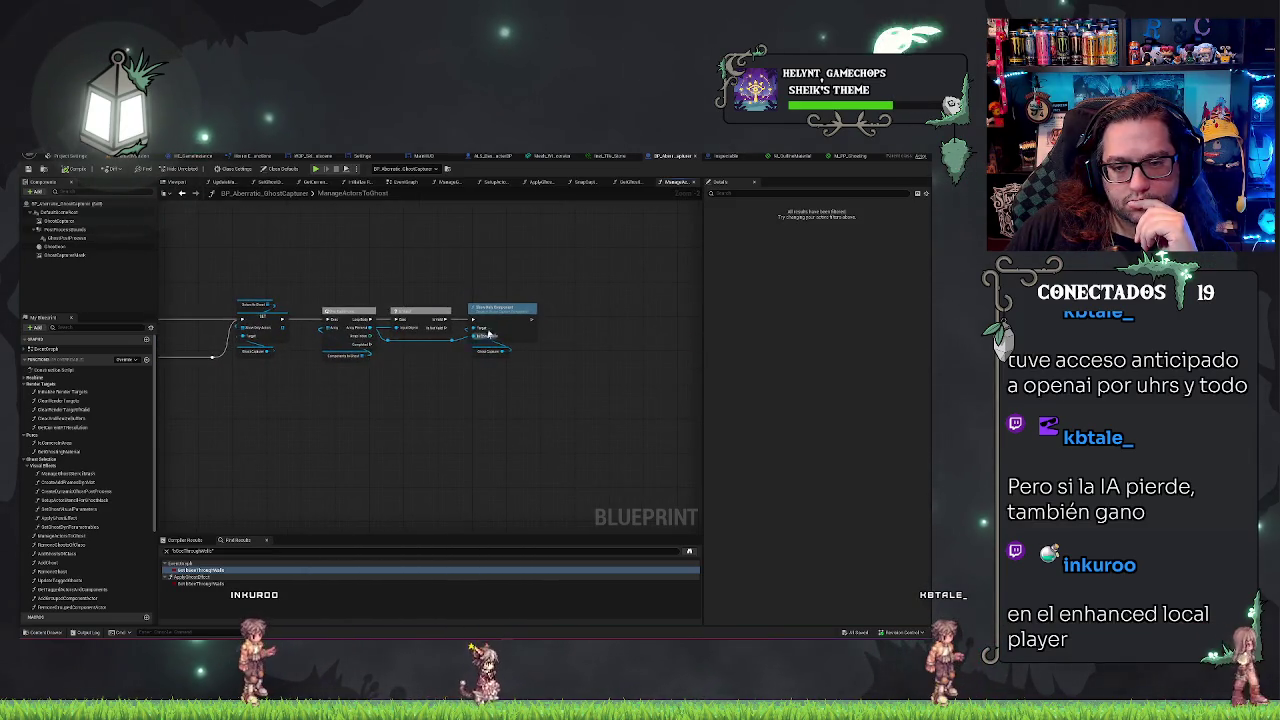
{"action": "scroll", "coordinate": [492, 345], "scroll_direction": "up", "scroll_amount": 1}
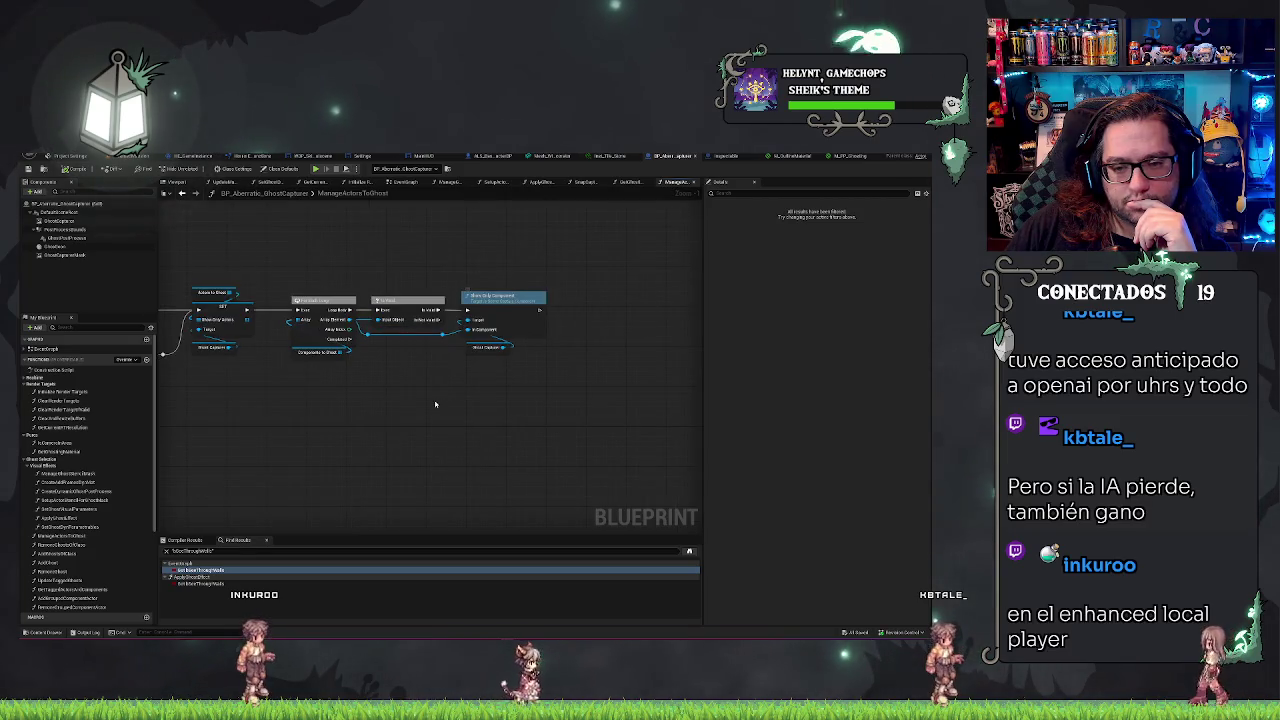
{"action": "left_click_drag", "start_coordinate": [435, 404], "coordinate": [455, 423]}
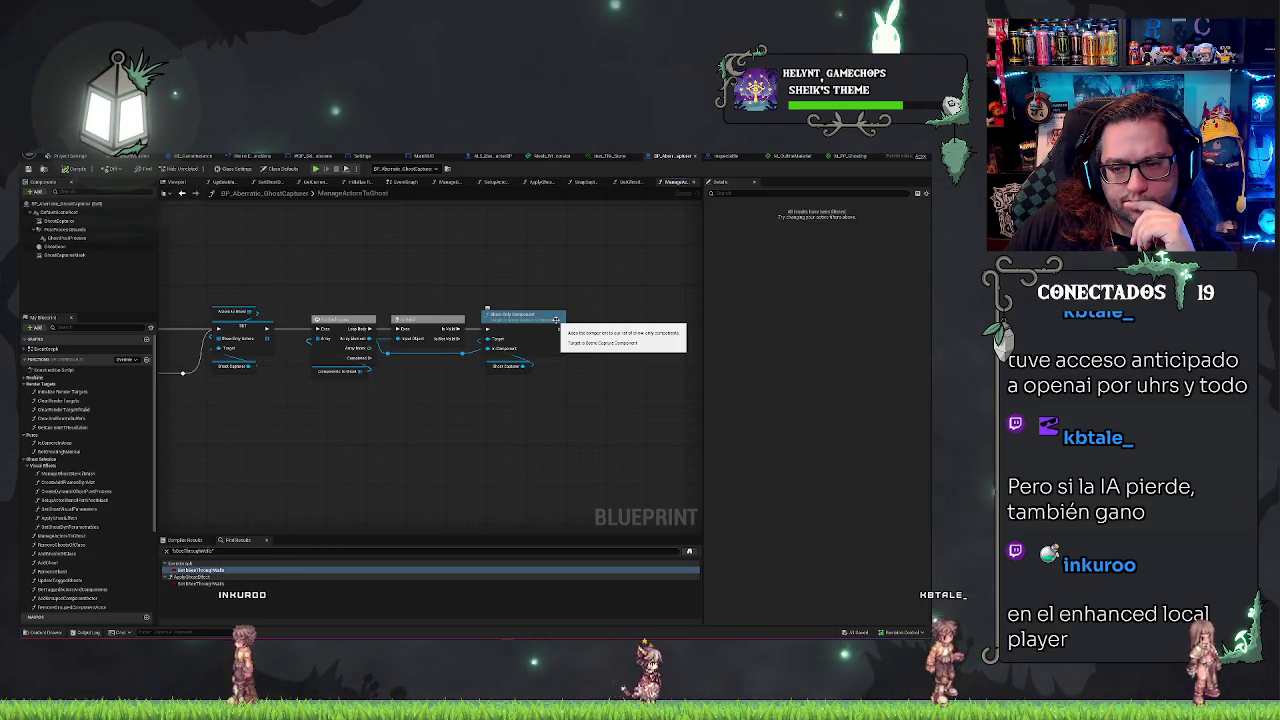
- Select the Show Only Component node and trace back to Get Tagged Actors and Components
{"action": "left_click", "coordinate": [555, 319]}
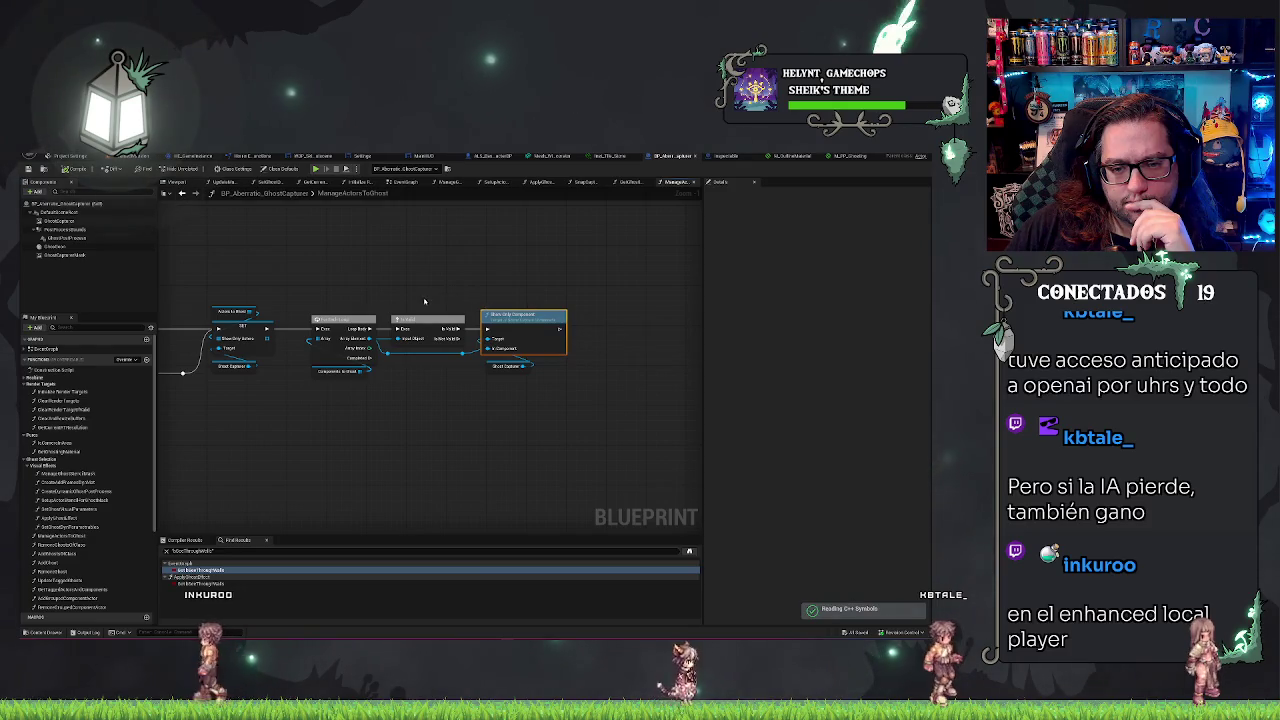
{"action": "left_click_drag", "start_coordinate": [427, 305], "coordinate": [577, 302]}
{"action": "left_click_drag", "start_coordinate": [411, 307], "coordinate": [605, 293]}
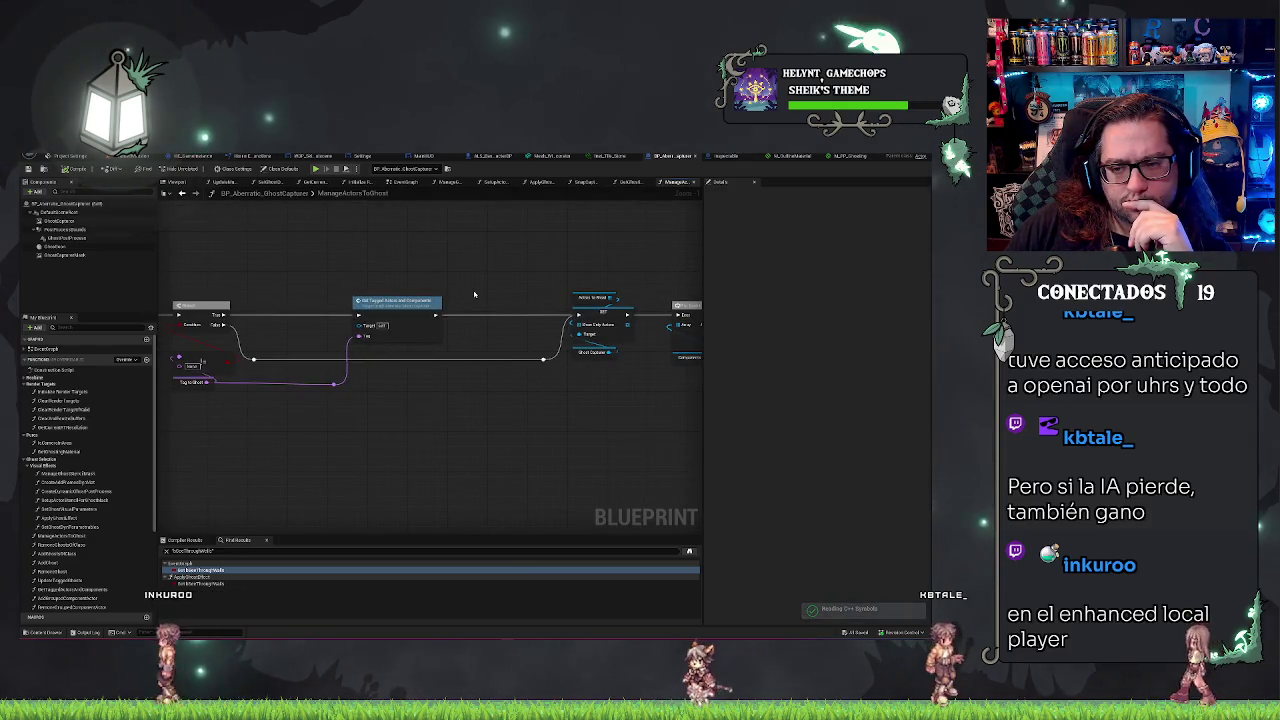
{"action": "scroll", "coordinate": [474, 294], "scroll_direction": "down", "scroll_amount": 1}
{"action": "left_click_drag", "start_coordinate": [326, 316], "coordinate": [259, 335]}
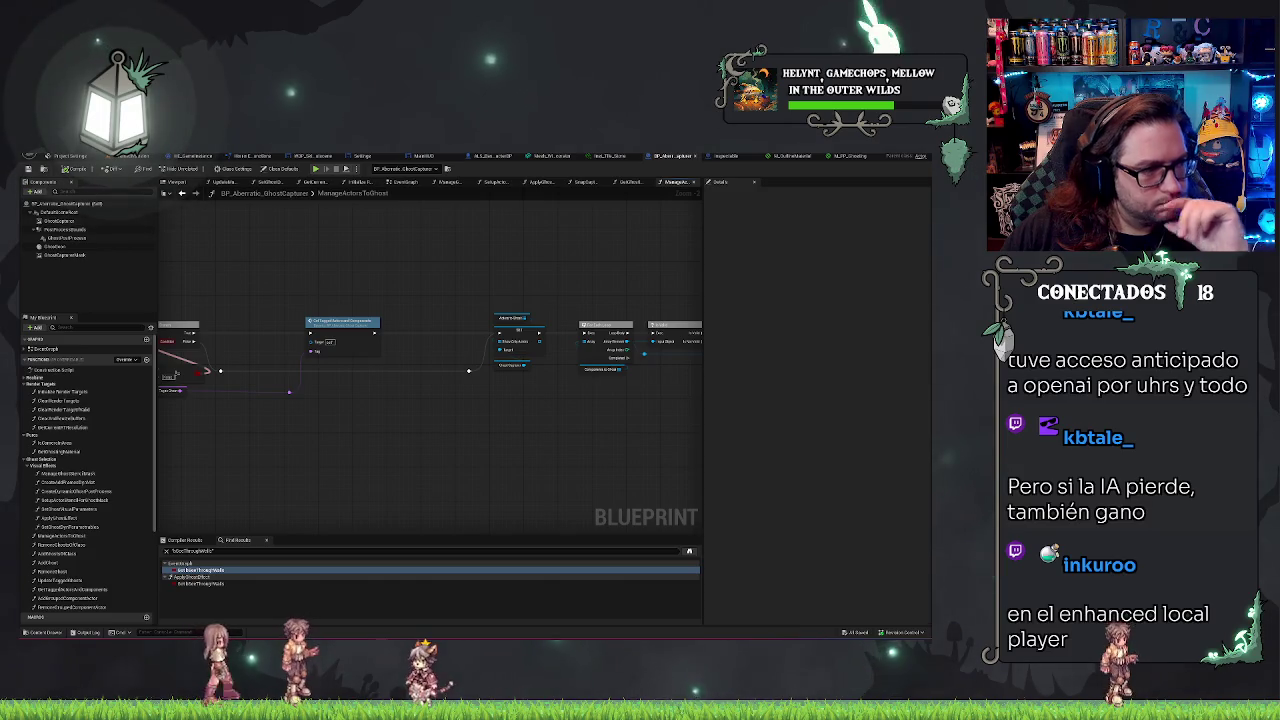
- Filter the GhostCapture component's properties for 'showonly' and then 'hidden'
{"action": "left_click", "coordinate": [63, 222]}
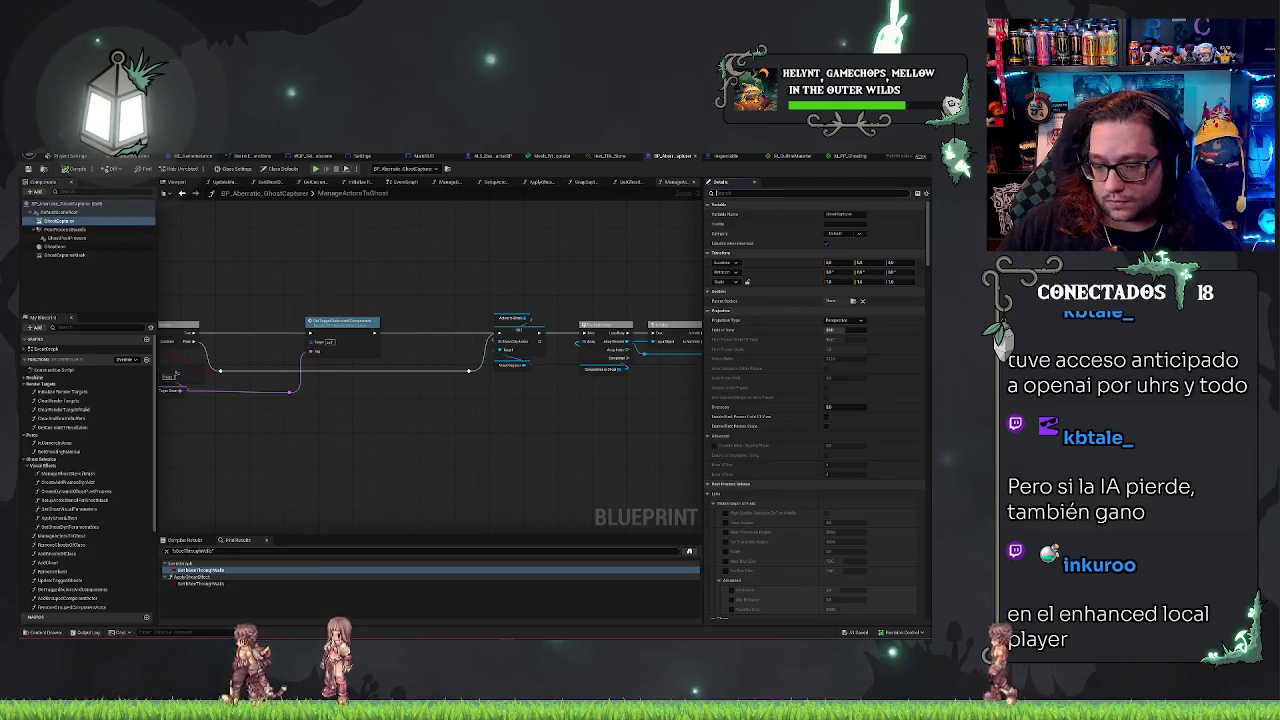
{"action": "type", "text": "show"}
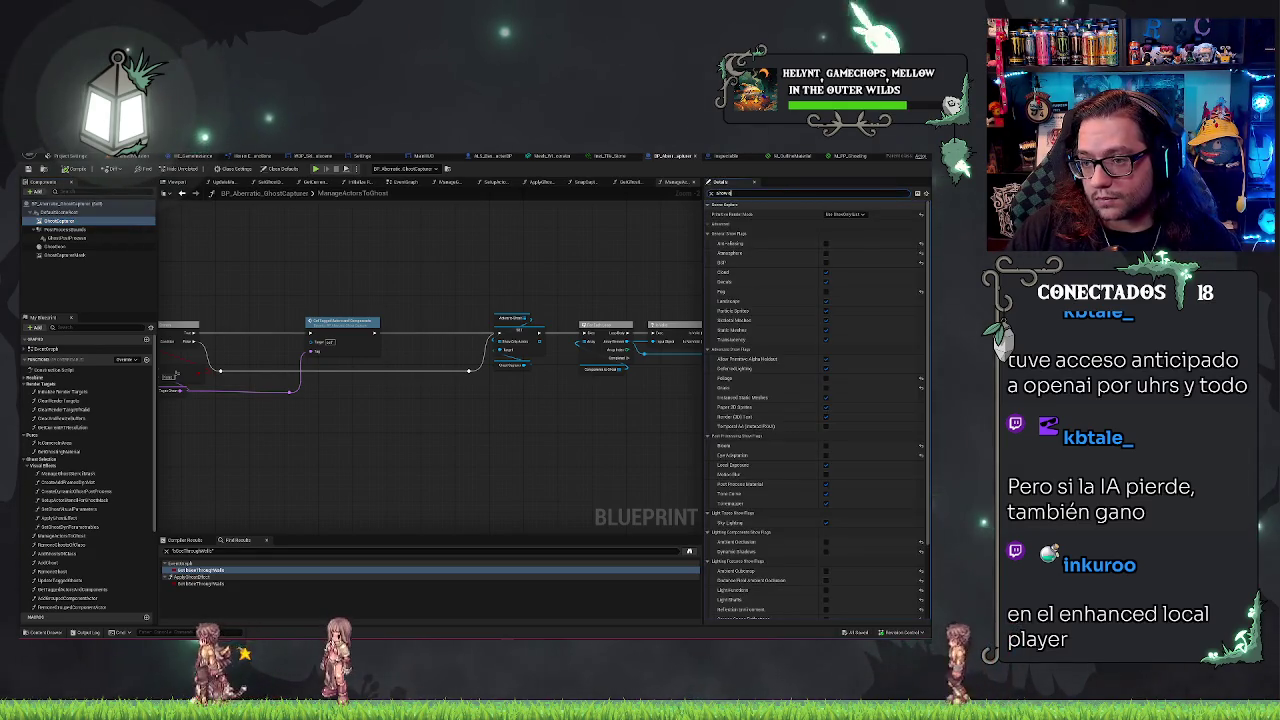
{"action": "type", "text": "only"}
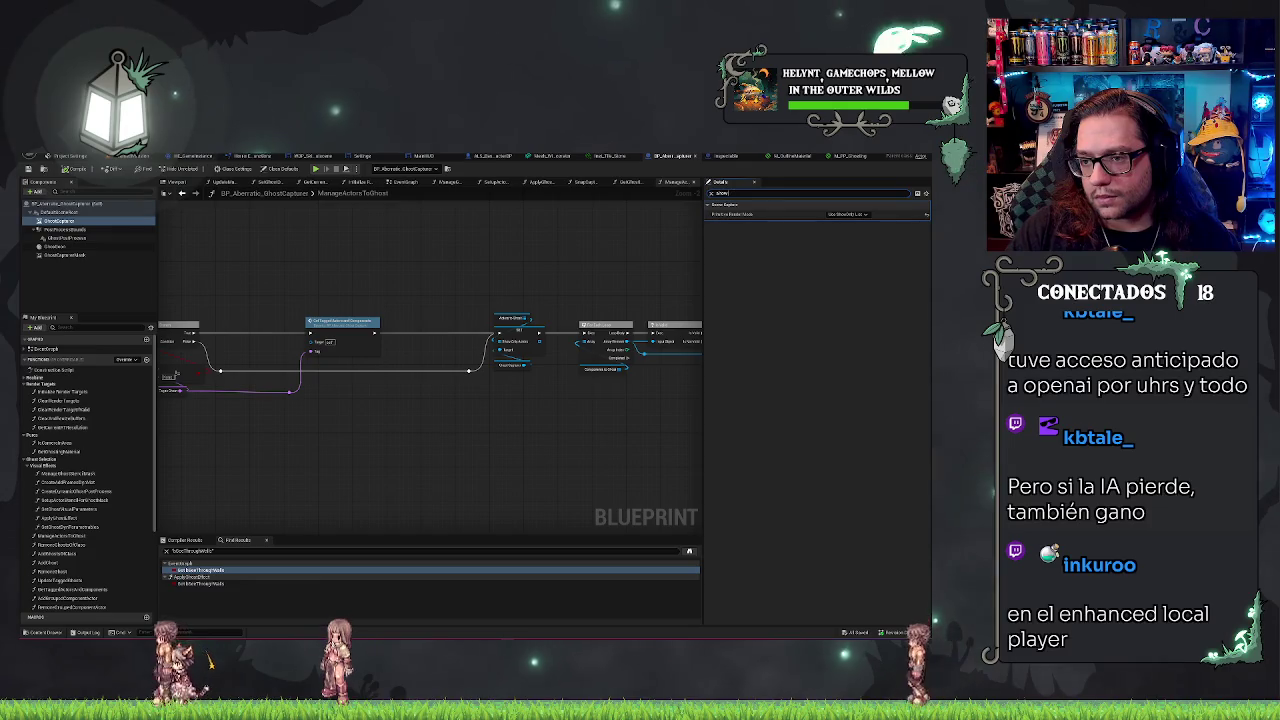
{"action": "key", "text": "ctrl+a"}
{"action": "type", "text": "hidden"}
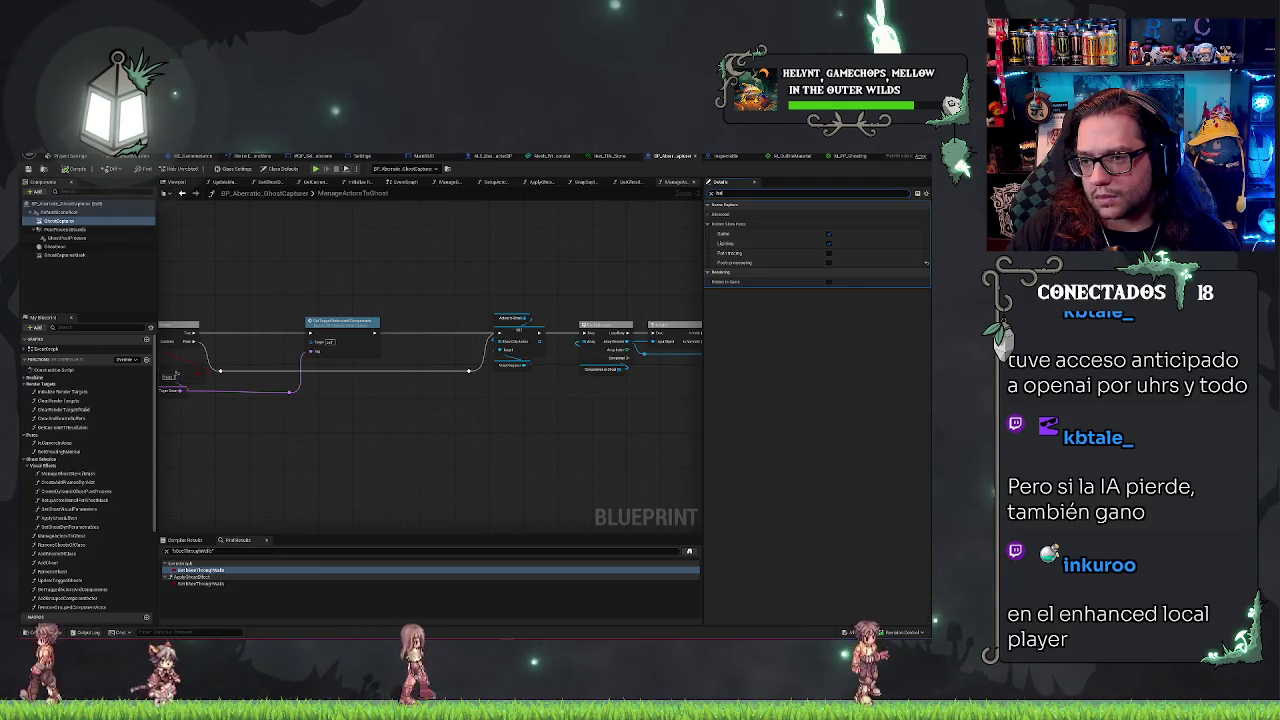
{"action": "key", "text": "Escape"}
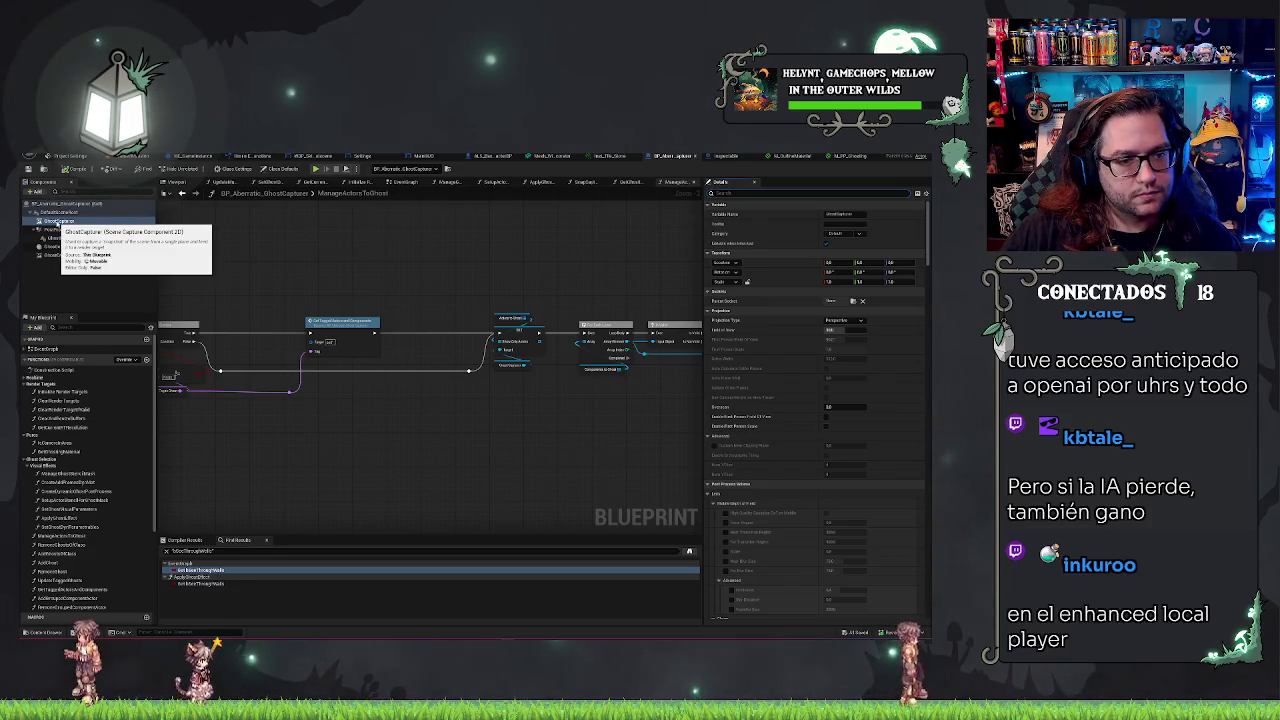
- Review the GhostCaptureMask and GhostCapture components, then return to the HauntedMansion level
{"action": "left_click", "coordinate": [66, 262]}
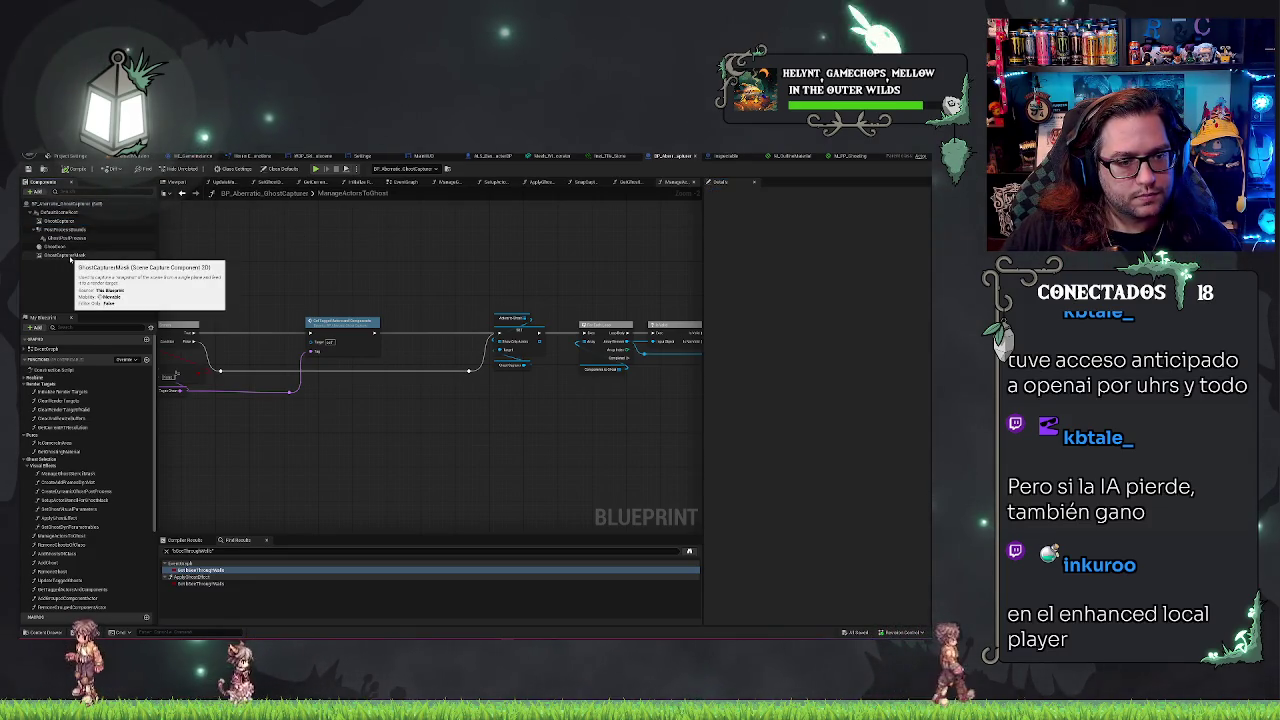
{"action": "left_click", "coordinate": [60, 220]}
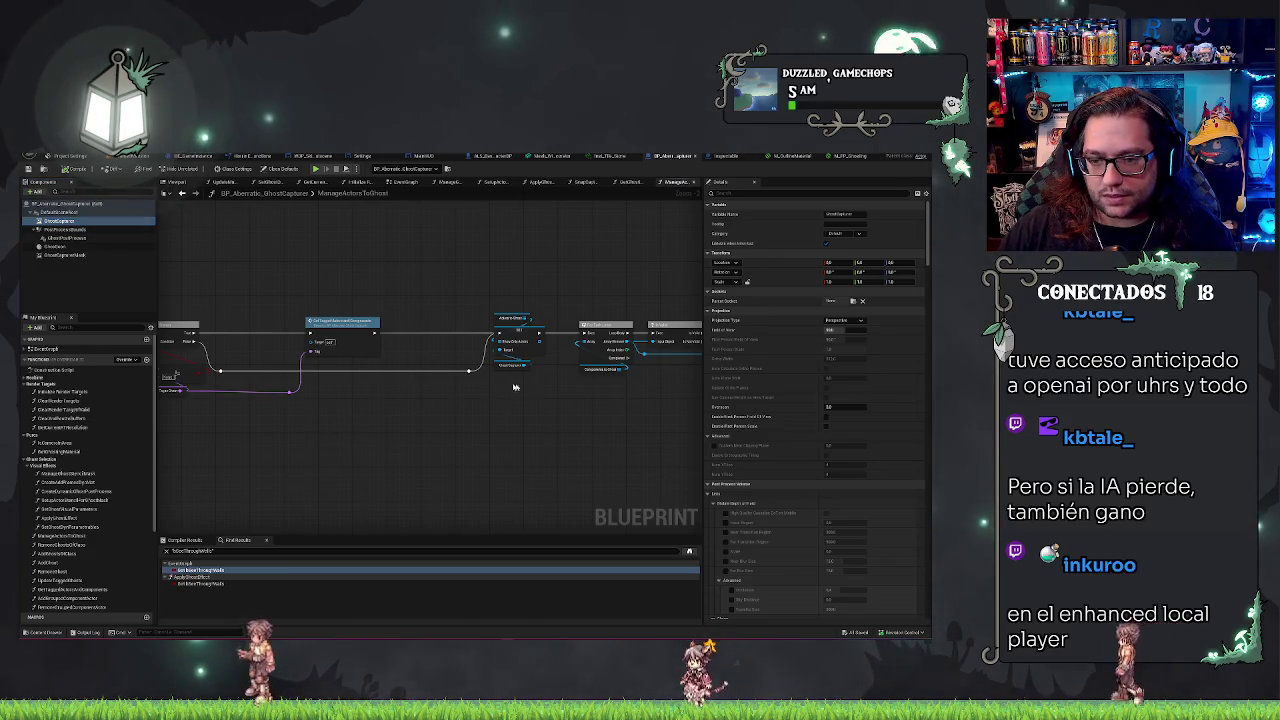
{"action": "left_click_drag", "start_coordinate": [387, 388], "coordinate": [358, 396]}
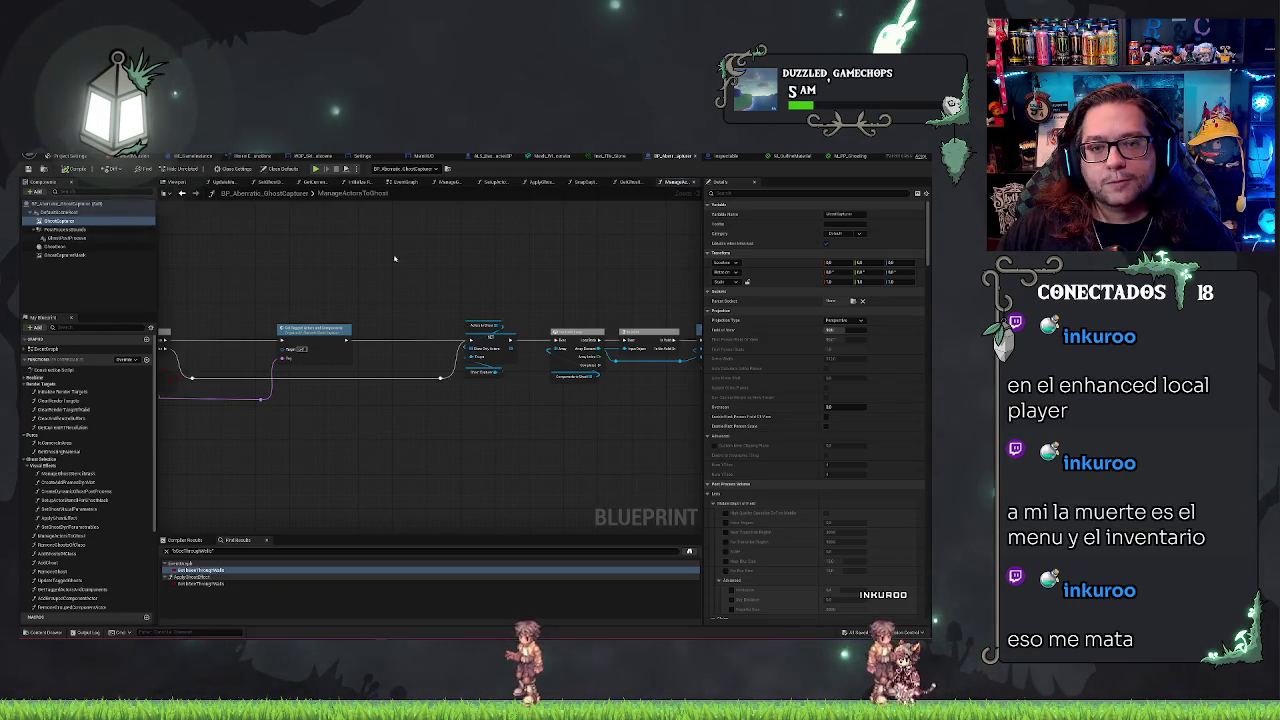
{"action": "left_click", "coordinate": [195, 156]}
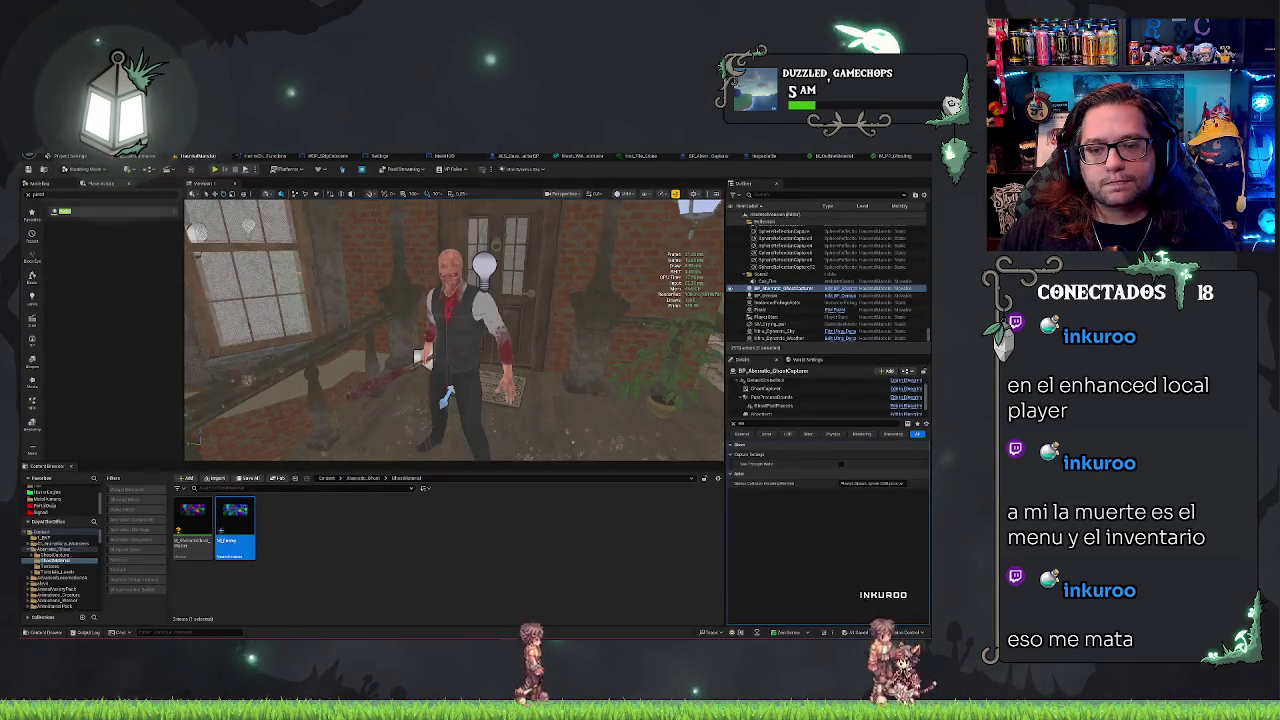
- Toggle Render in Main Pass on the demon's character mesh to make it a black silhouette
{"action": "left_click", "coordinate": [517, 318]}
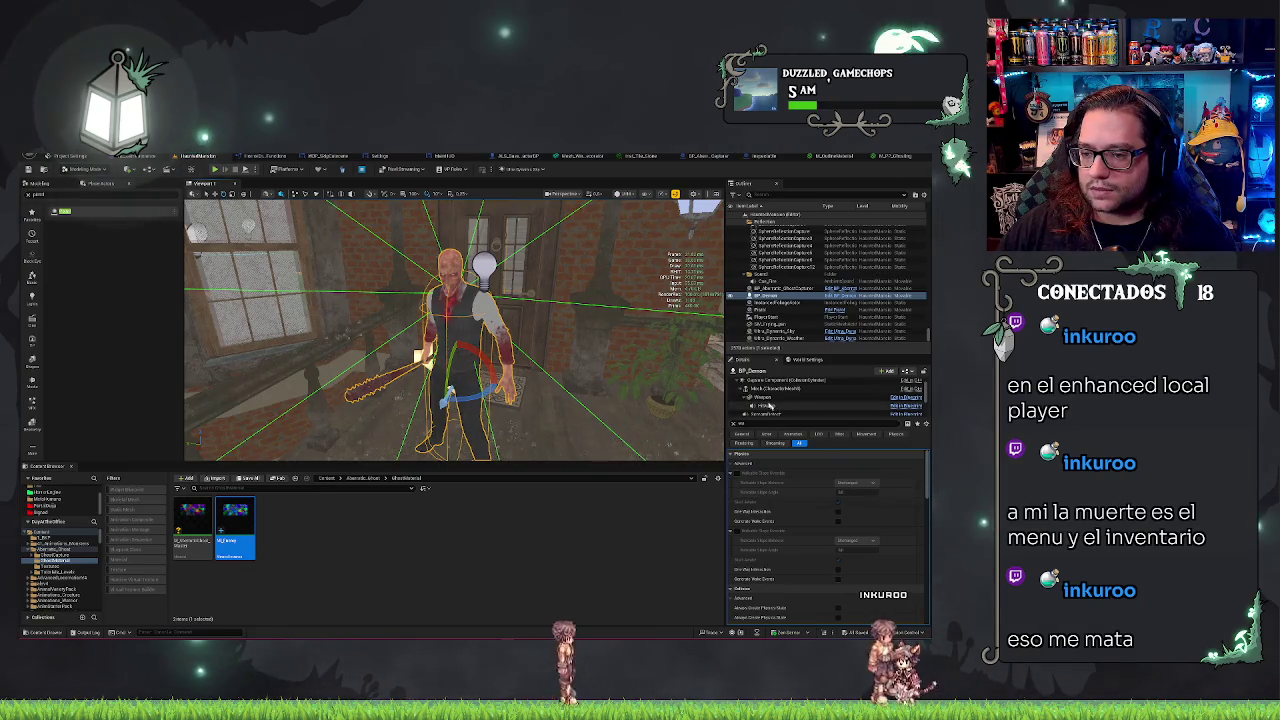
{"action": "left_click", "coordinate": [765, 388]}
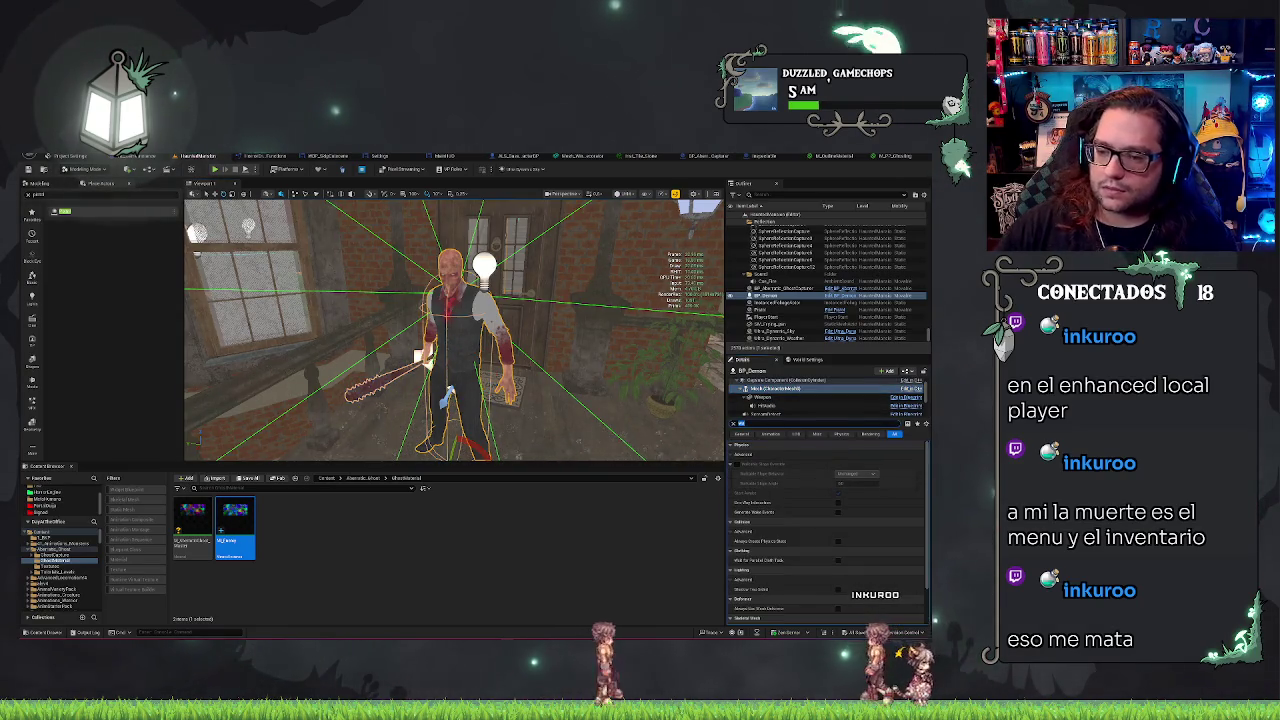
{"action": "type", "text": "render"}
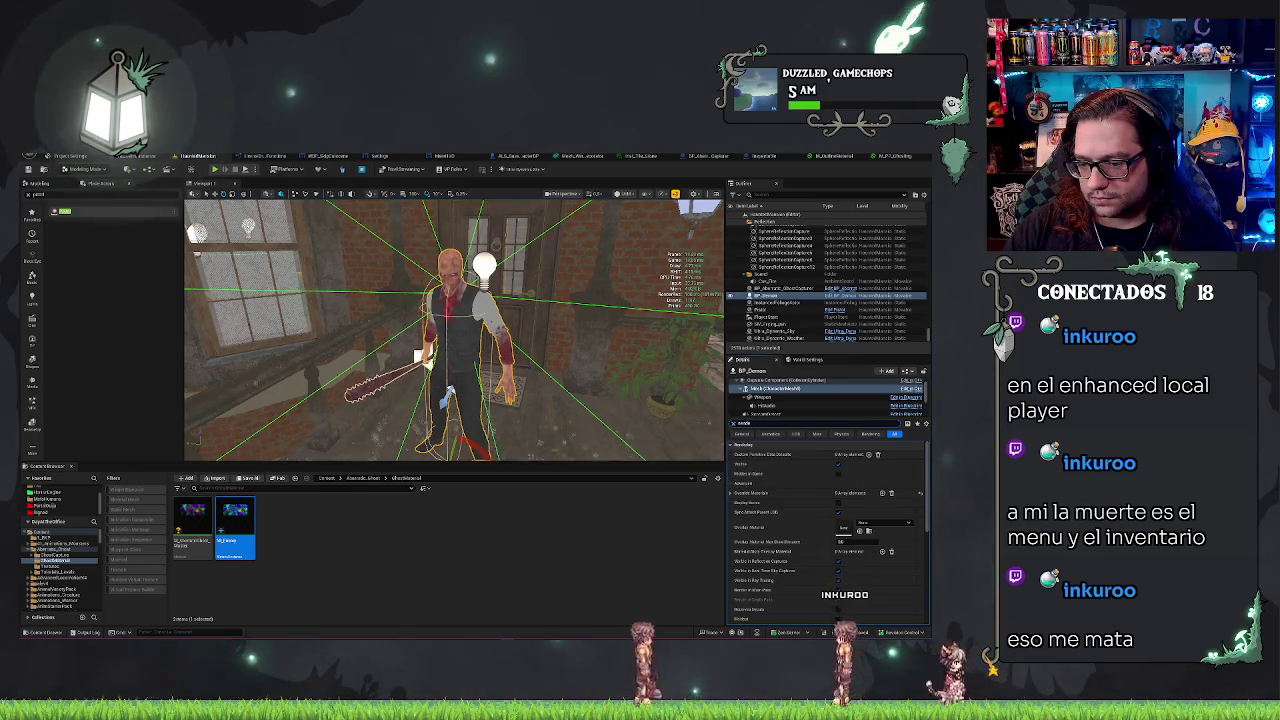
{"action": "type", "text": " in"}
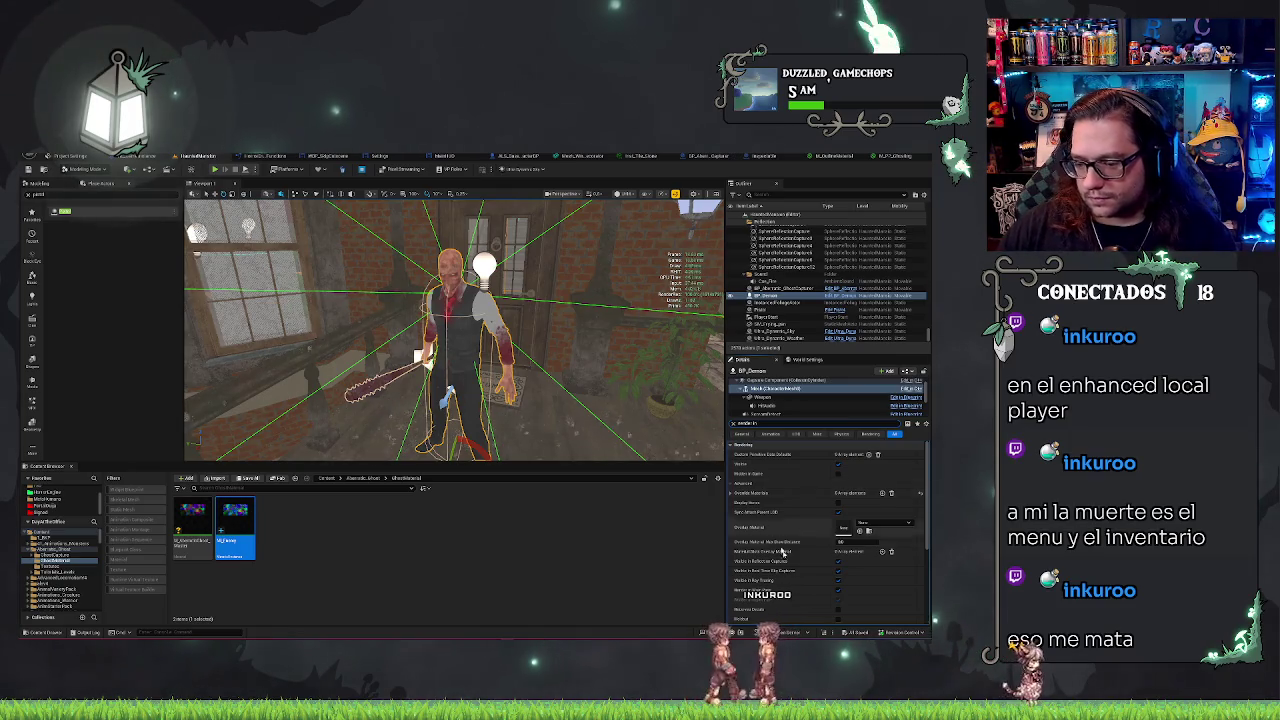
{"action": "scroll", "coordinate": [790, 582], "scroll_direction": "down", "scroll_amount": 1}
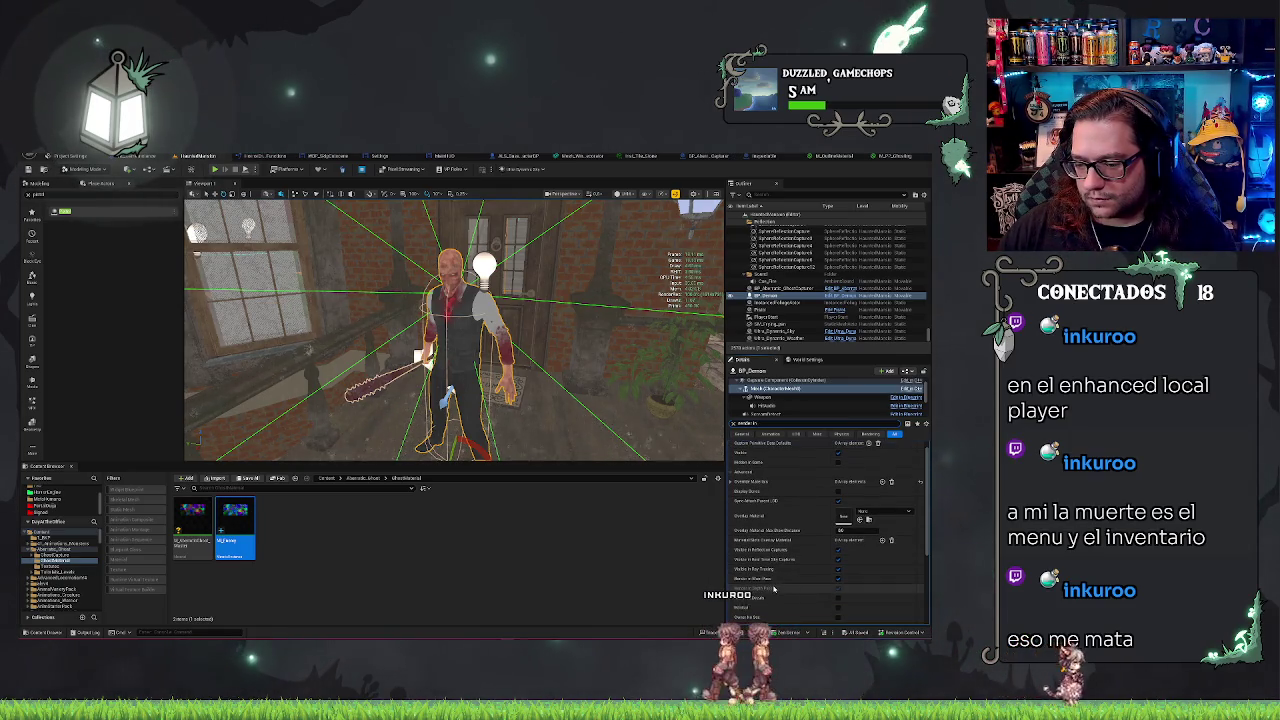
{"action": "left_click", "coordinate": [839, 581]}
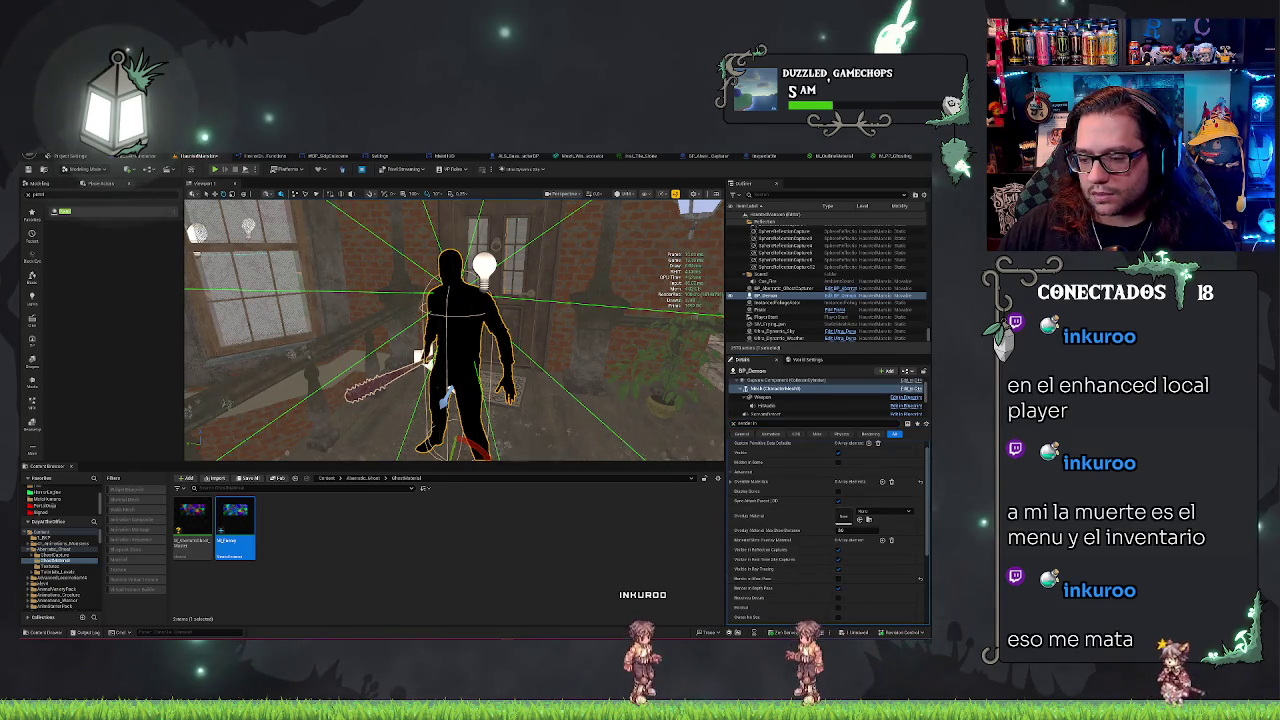
- Save the HauntedMansion map and start a play-test
{"action": "left_click_drag", "start_coordinate": [450, 330], "coordinate": [480, 330]}
{"action": "key", "text": "ctrl+s"}
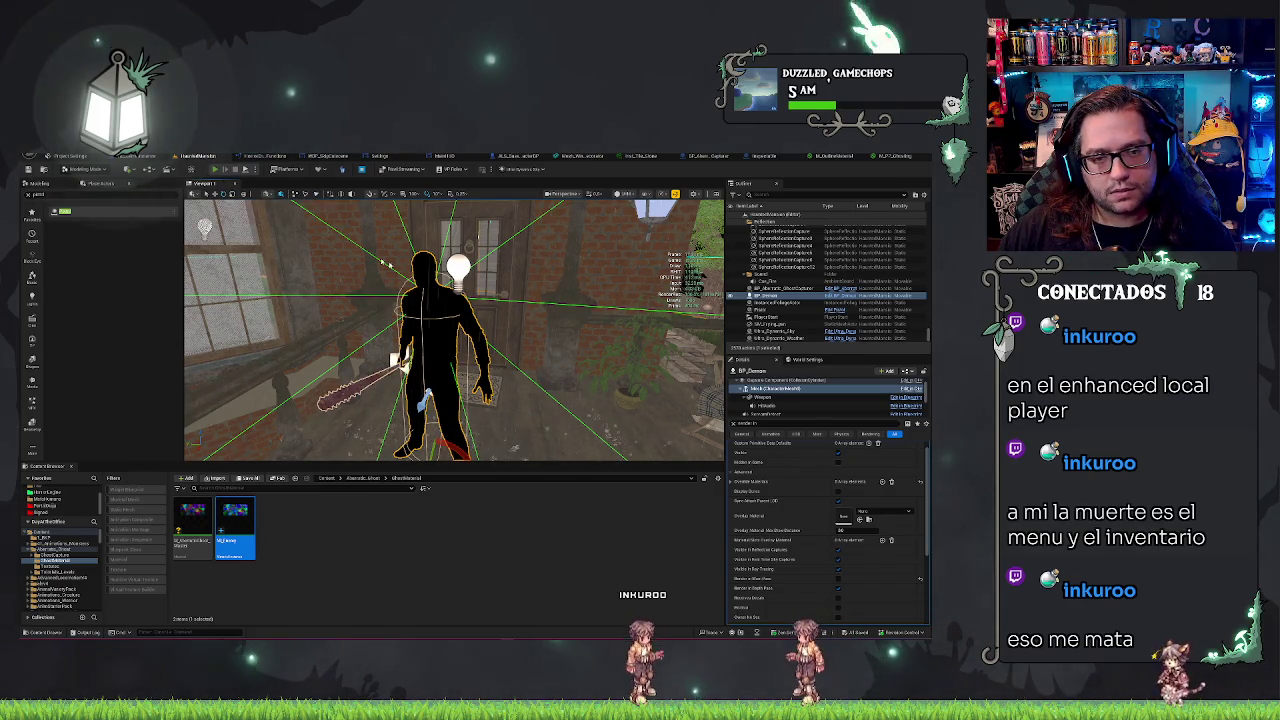
{"action": "left_click", "coordinate": [214, 169]}
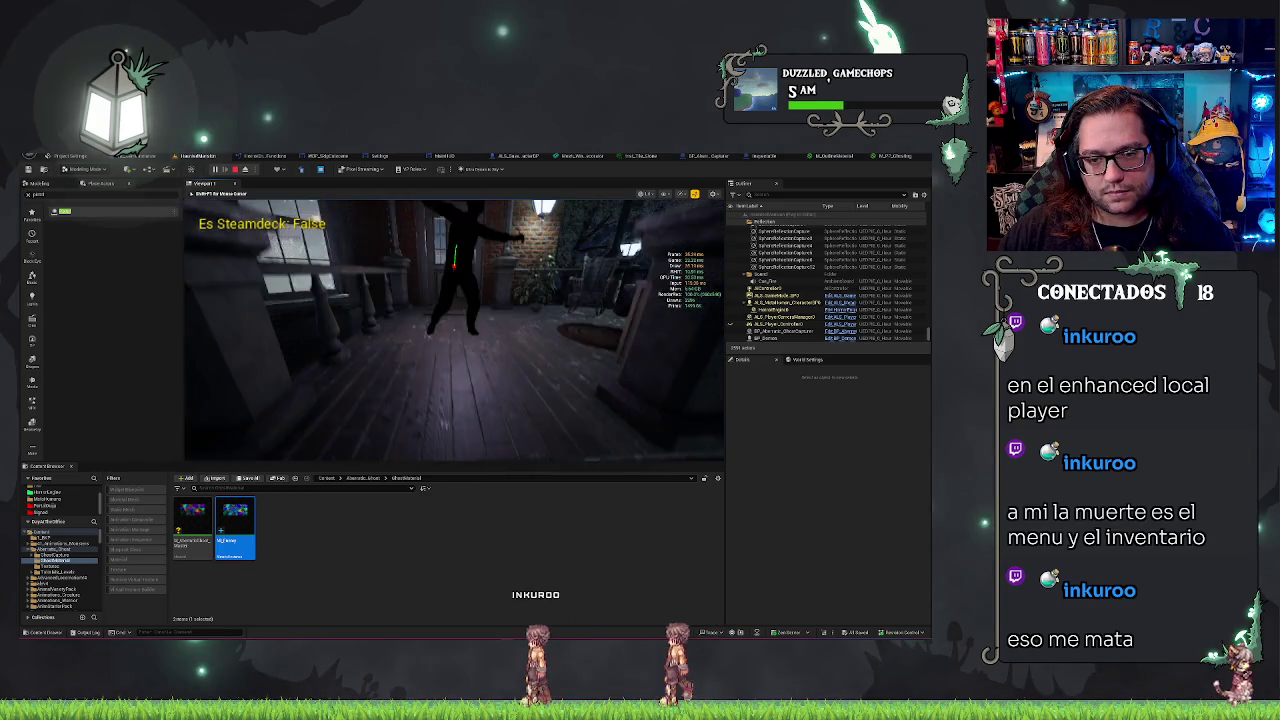
- Stop the play-test and re-enable the demon mesh's normal lit rendering
{"action": "key", "text": "Escape"}
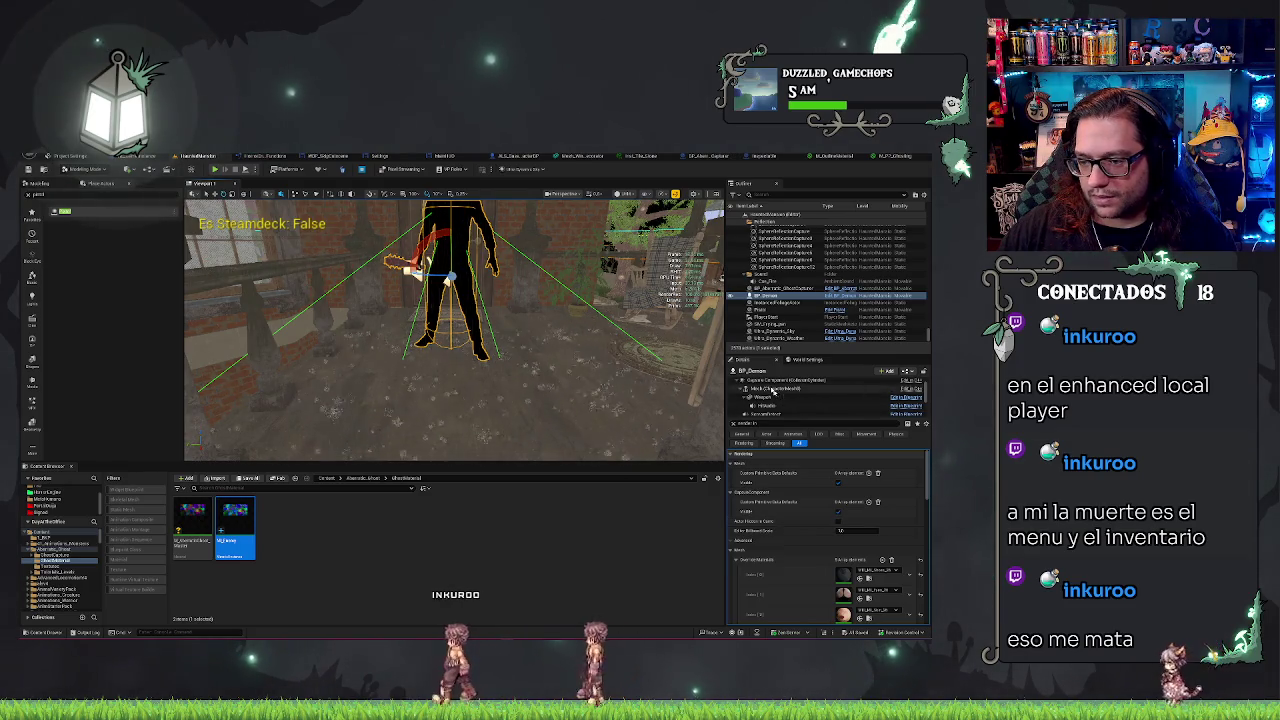
{"action": "left_click", "coordinate": [780, 388]}
{"action": "scroll", "coordinate": [818, 490], "scroll_direction": "down", "scroll_amount": 2}
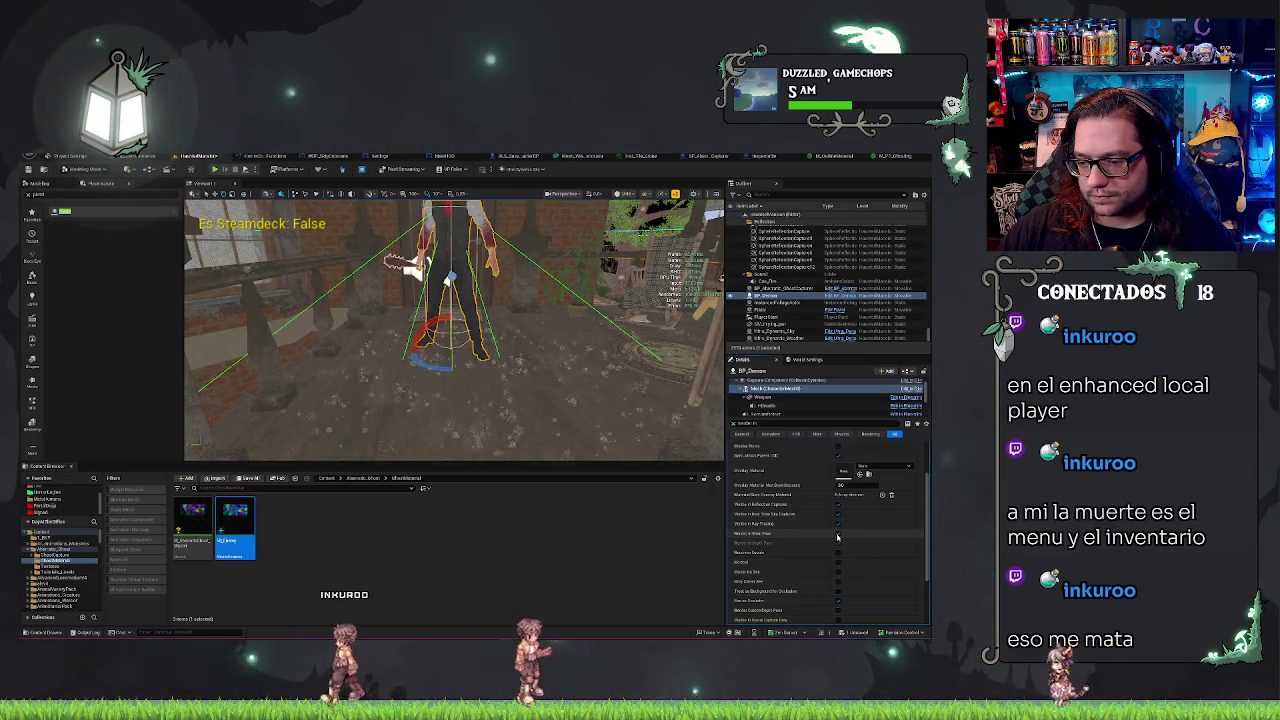
{"action": "left_click", "coordinate": [838, 534]}
- Save, run and end another play-test, then open the BP_Aberrant_GhostCapturer Blueprint
{"action": "key", "text": "ctrl+s"}
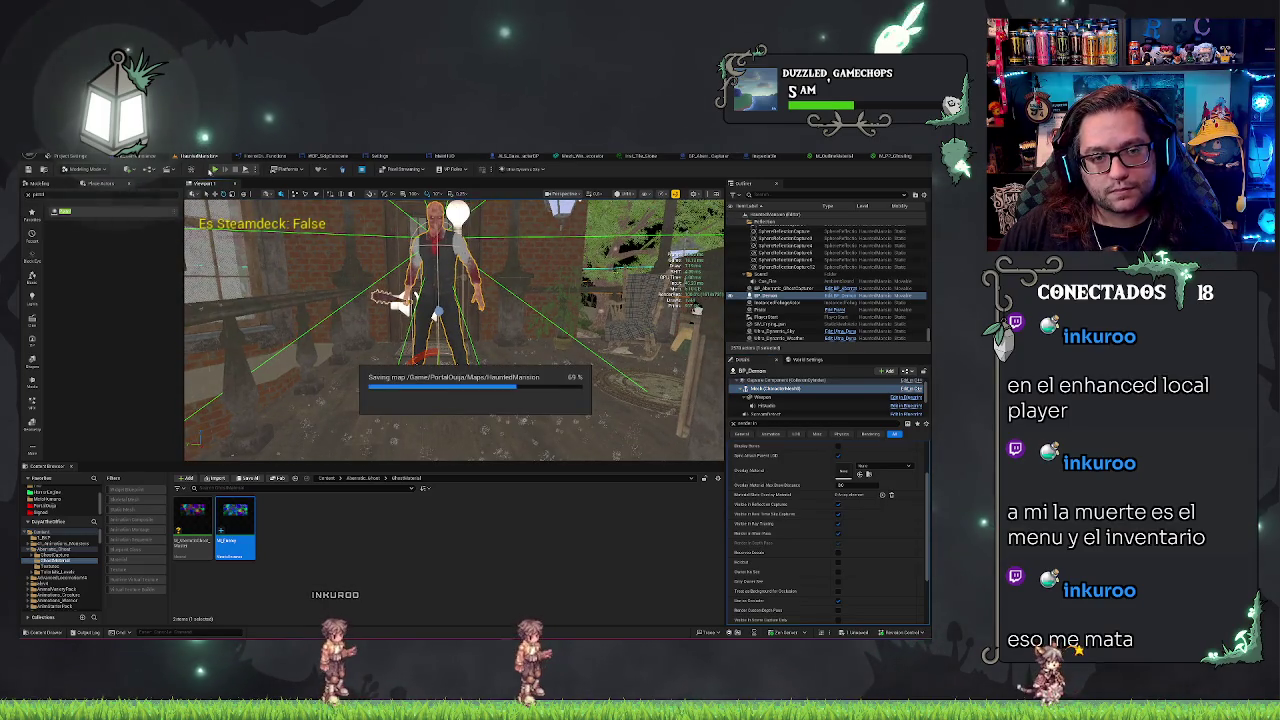
{"action": "key", "text": "alt+p"}
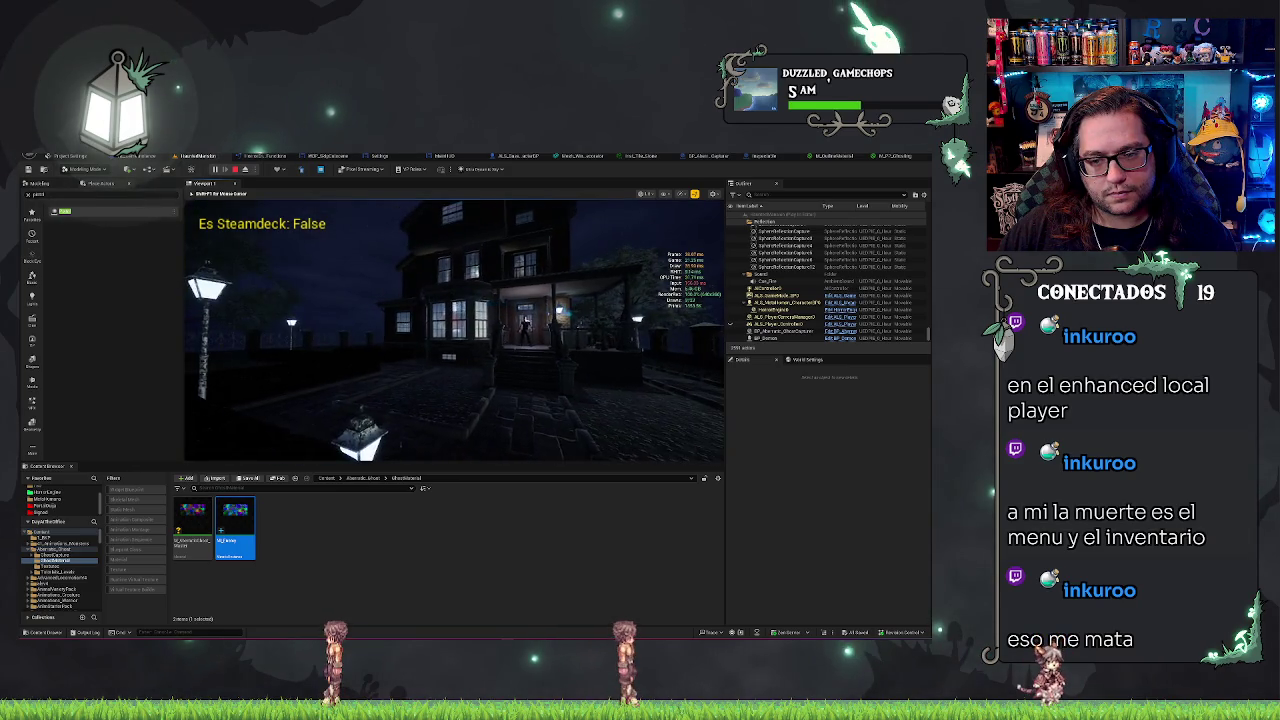
{"action": "key", "text": "Escape"}
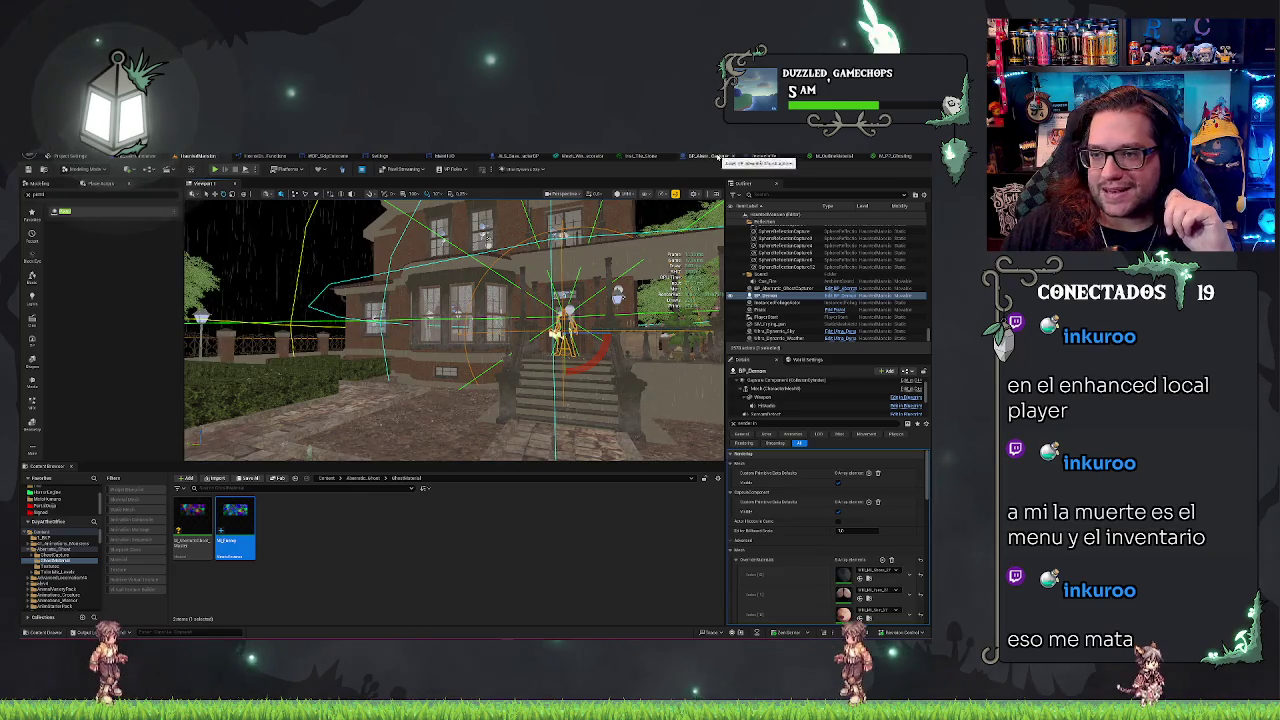
{"action": "left_click", "coordinate": [722, 157]}
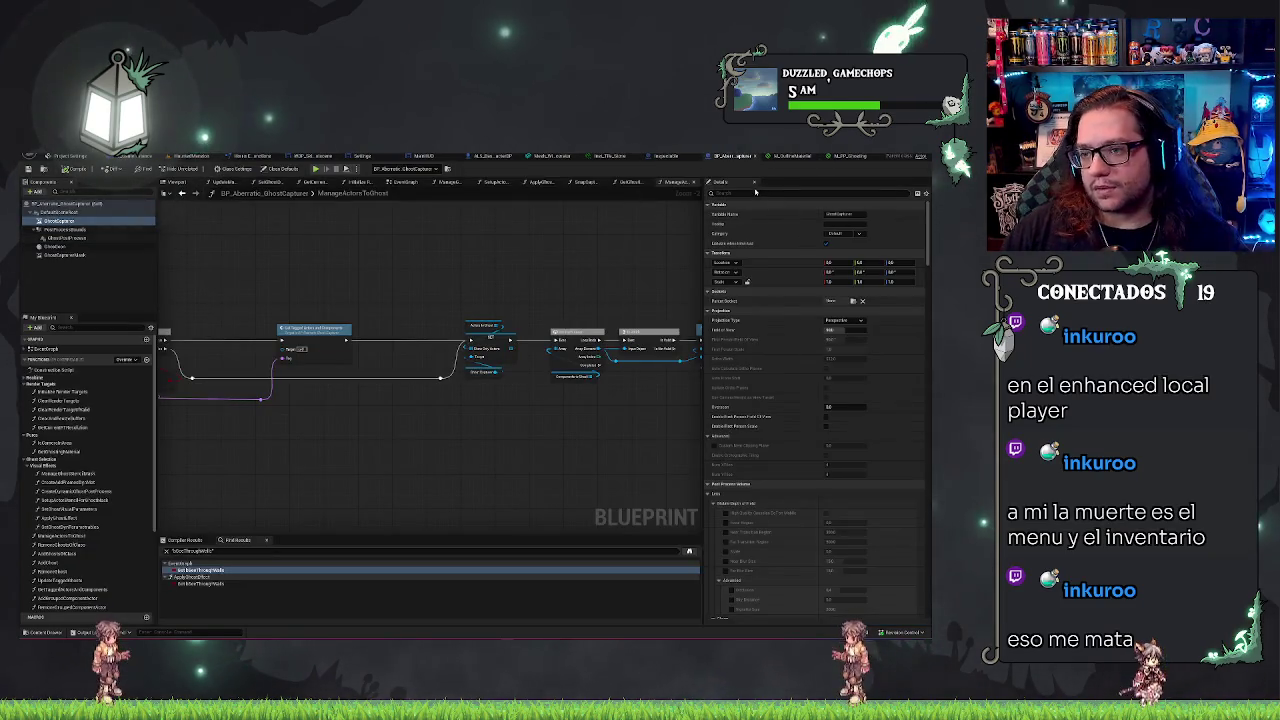
- Filter Details for 'expo' and Class Defaults for 'actor', then return to the level
{"action": "type", "text": "expo"}
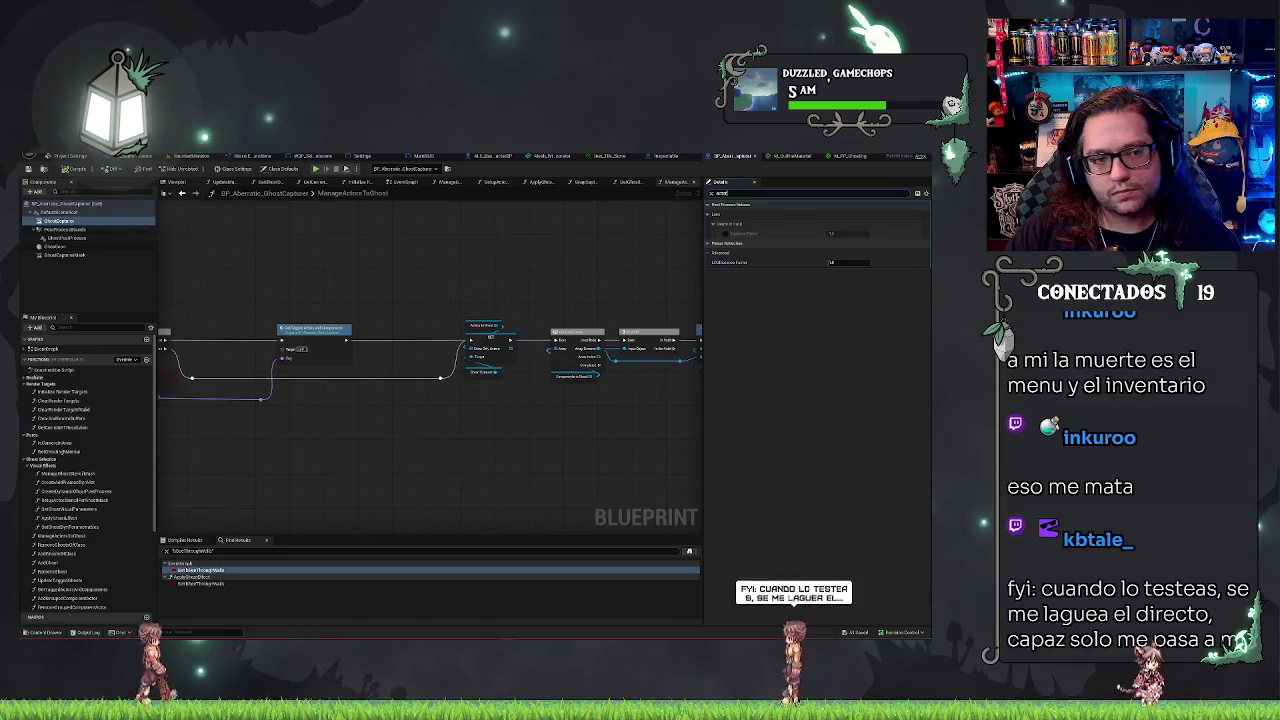
{"action": "left_click", "coordinate": [282, 168]}
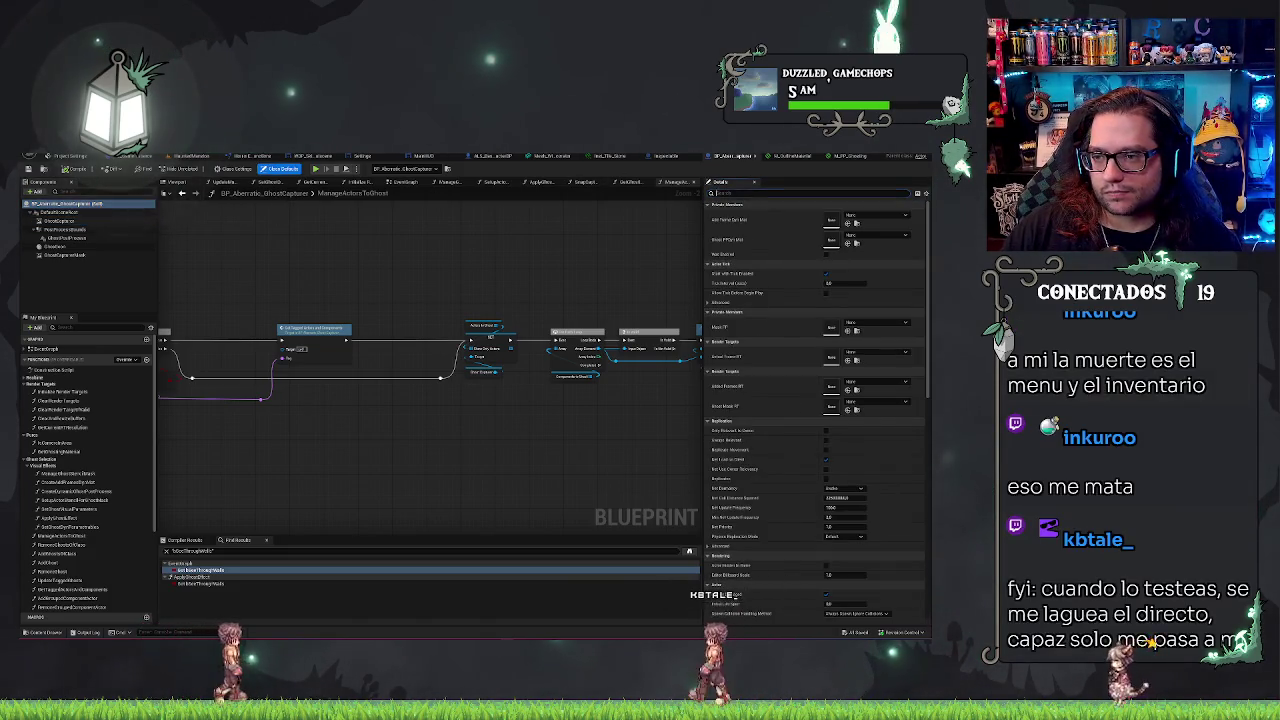
{"action": "type", "text": "ac"}
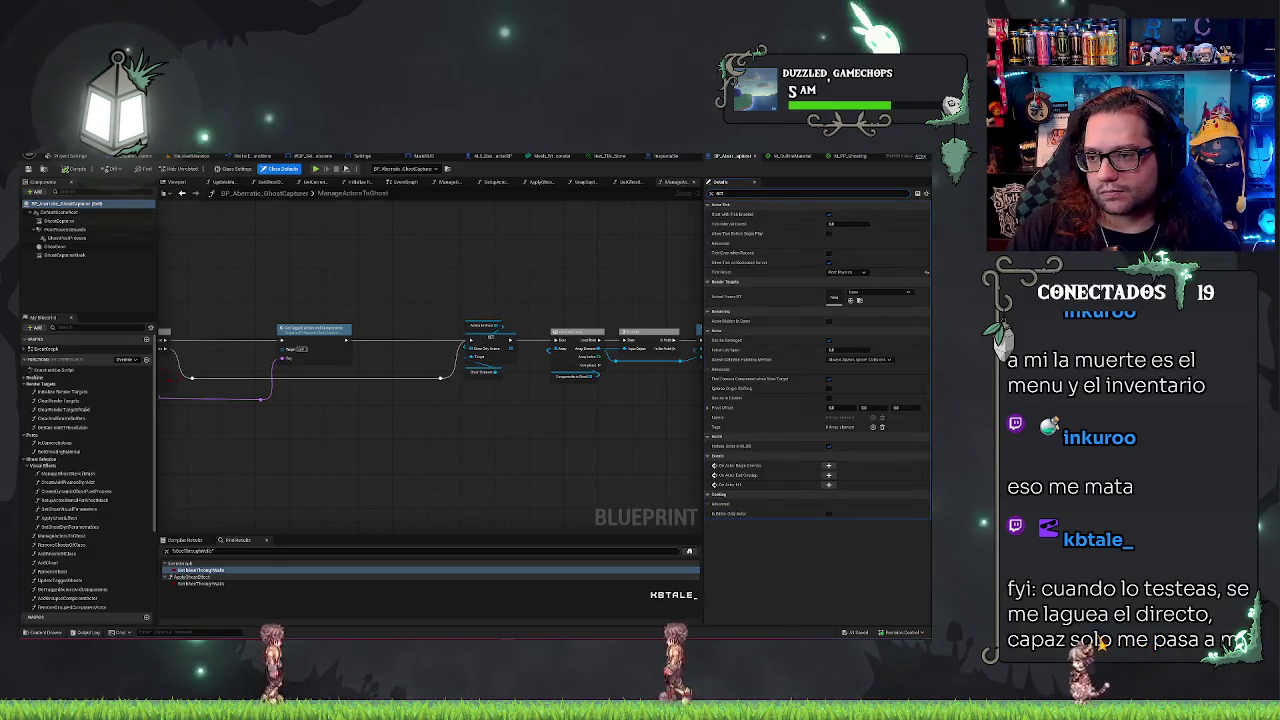
{"action": "type", "text": "t"}
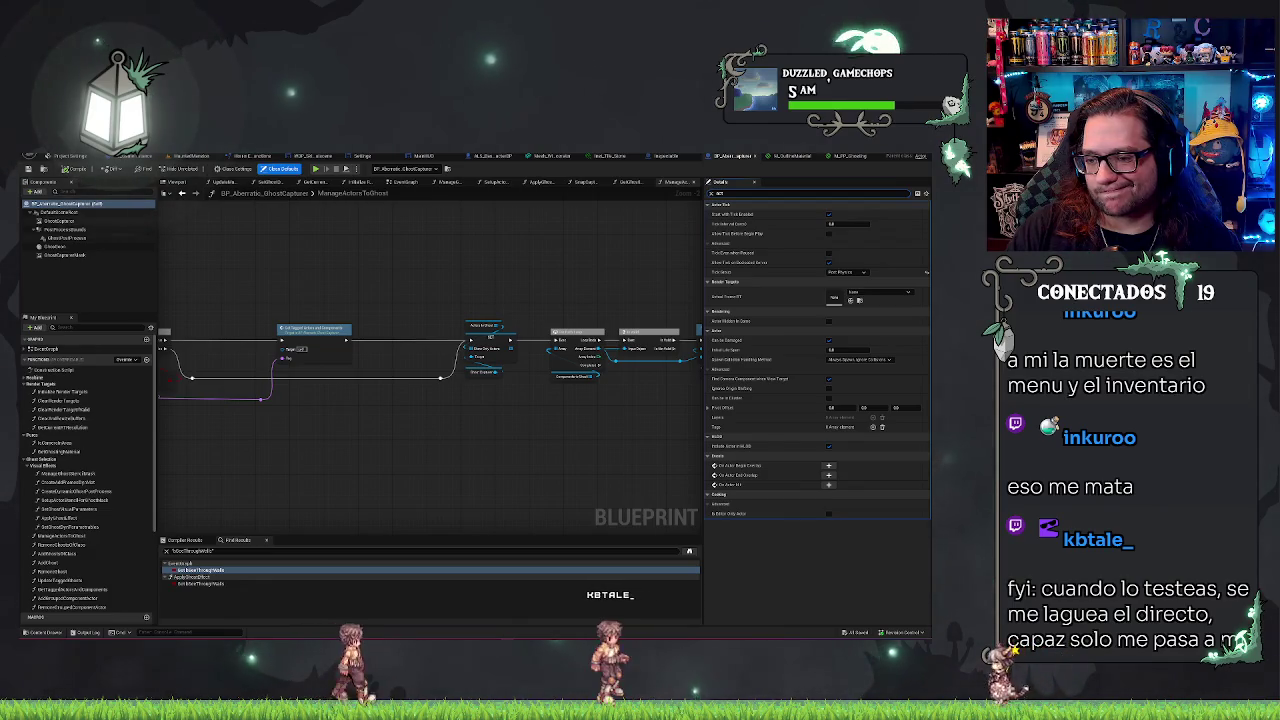
{"action": "key", "text": "BackSpace"}
{"action": "key", "text": "BackSpace"}
{"action": "key", "text": "BackSpace"}
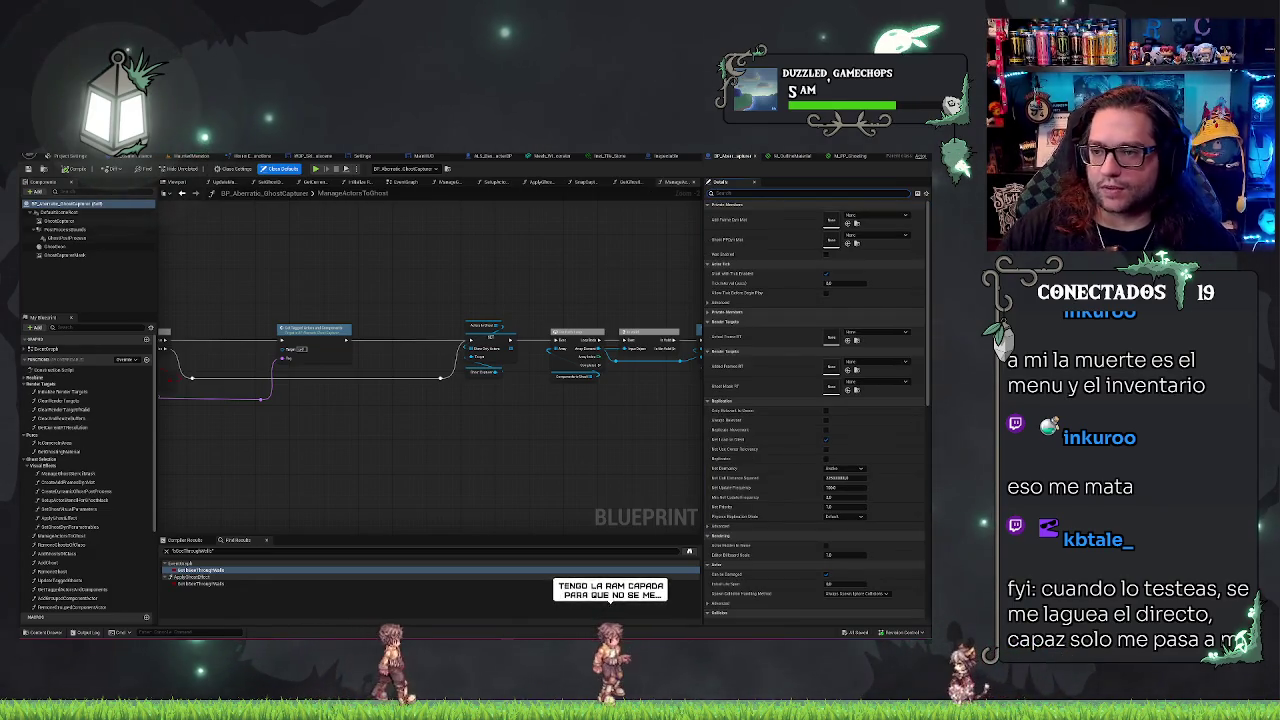
{"action": "type", "text": "actor"}
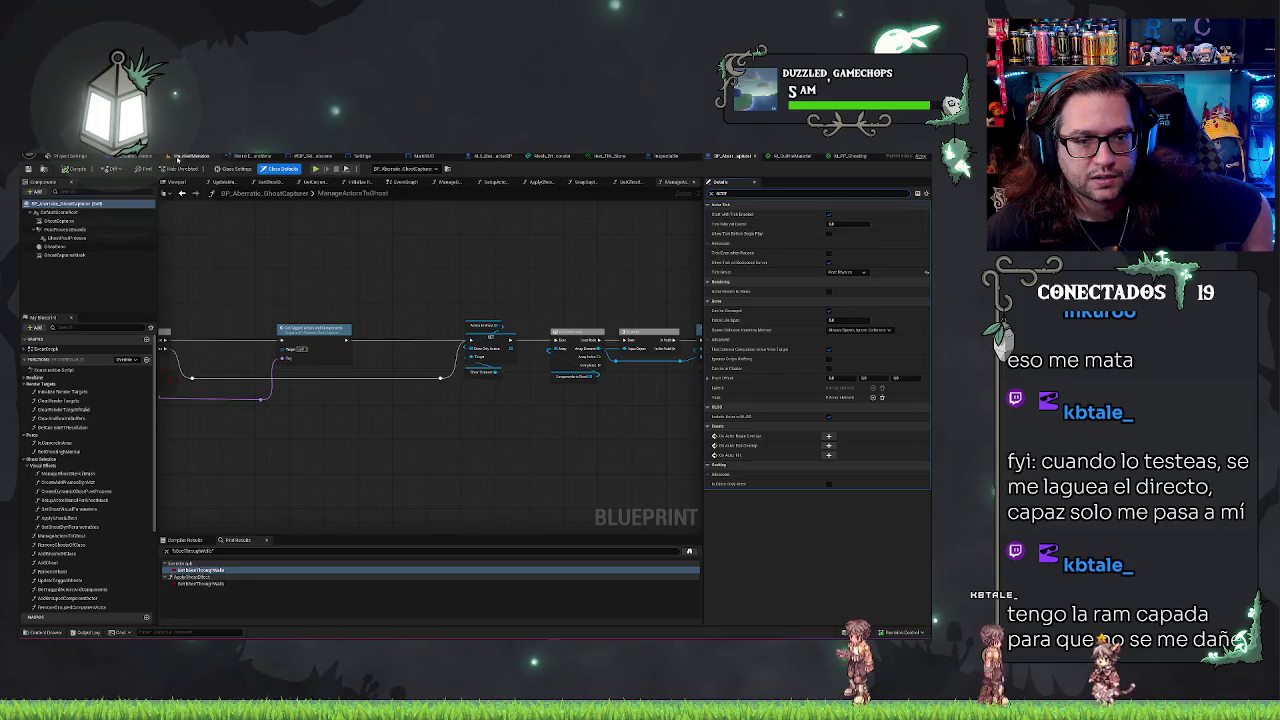
{"action": "left_click", "coordinate": [177, 157]}
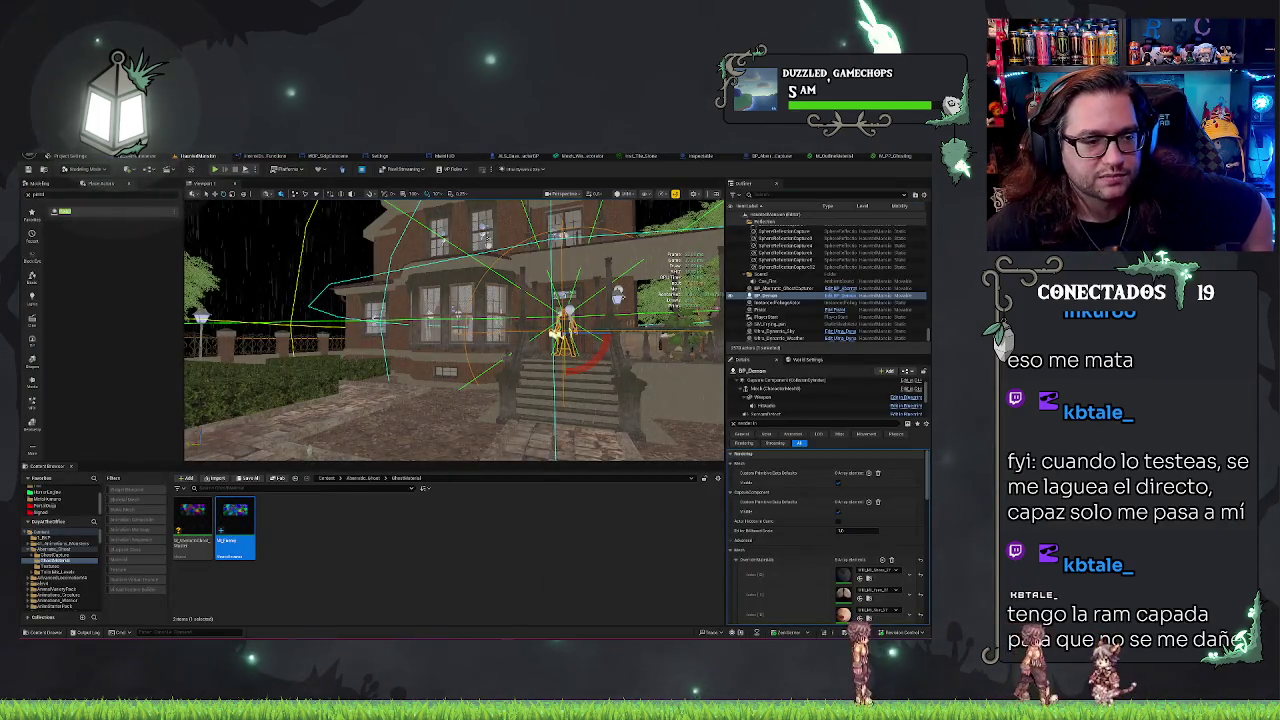